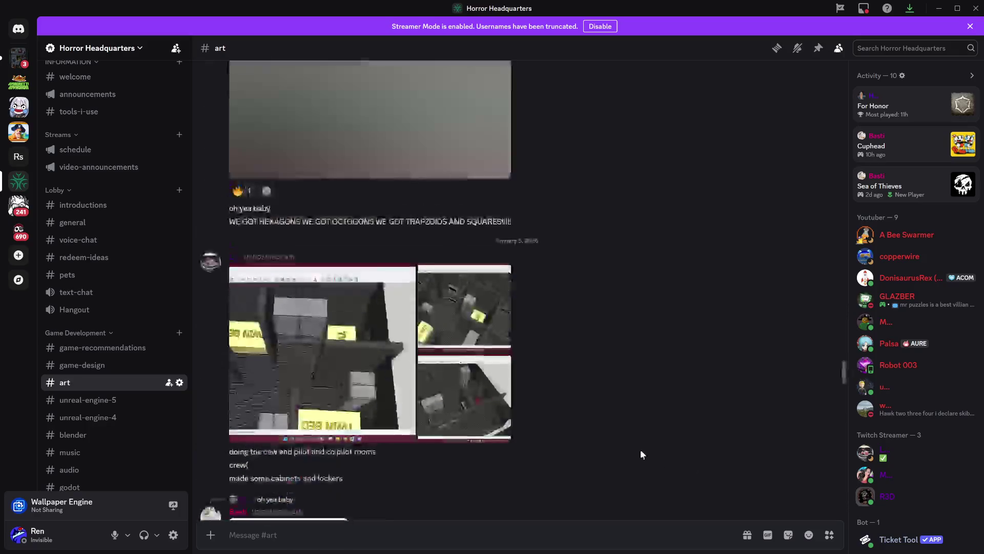
# - Scroll the #art channel up to the January 3 messages about game engines and billboarding
pyautogui.scroll(15, 579, 448)
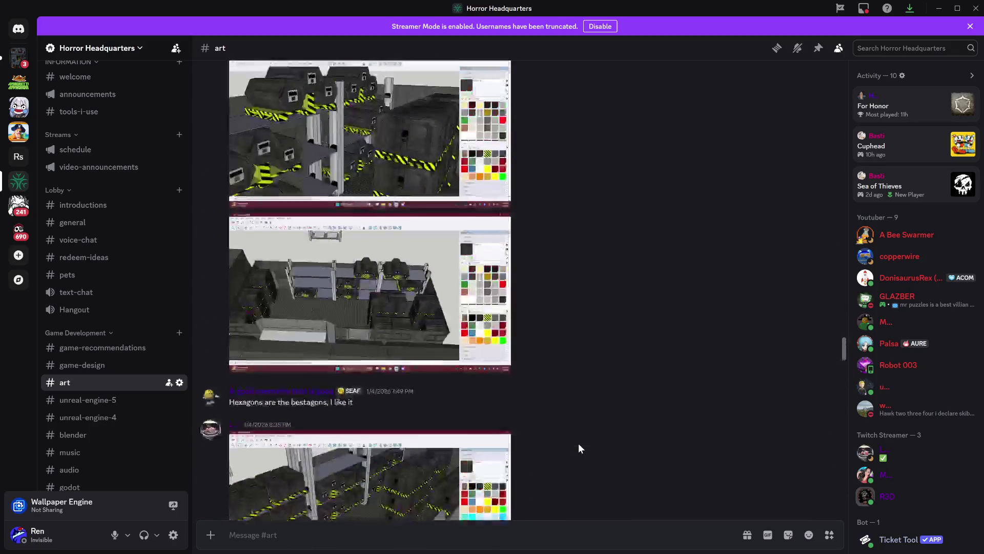
pyautogui.scroll(10, 592, 404)
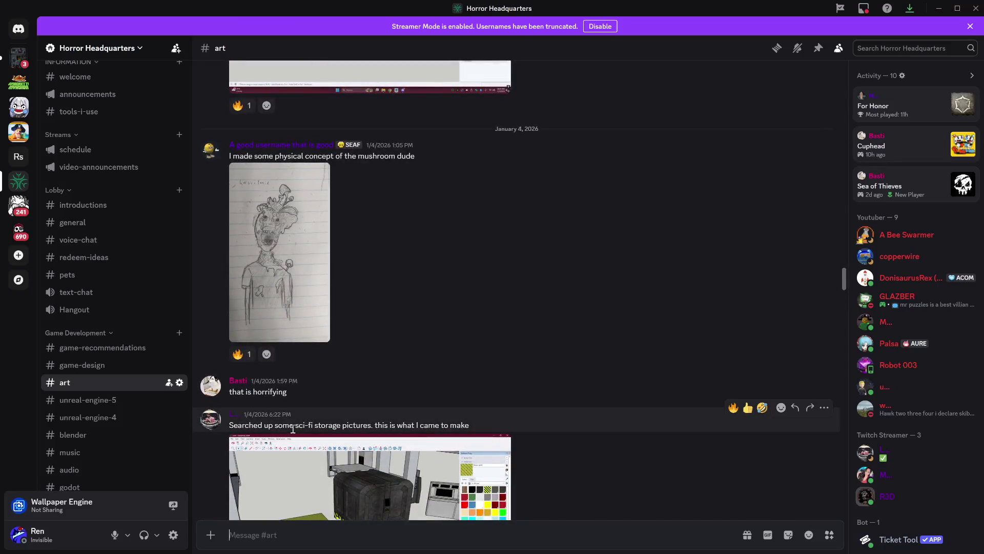
pyautogui.scroll(15, 413, 418)
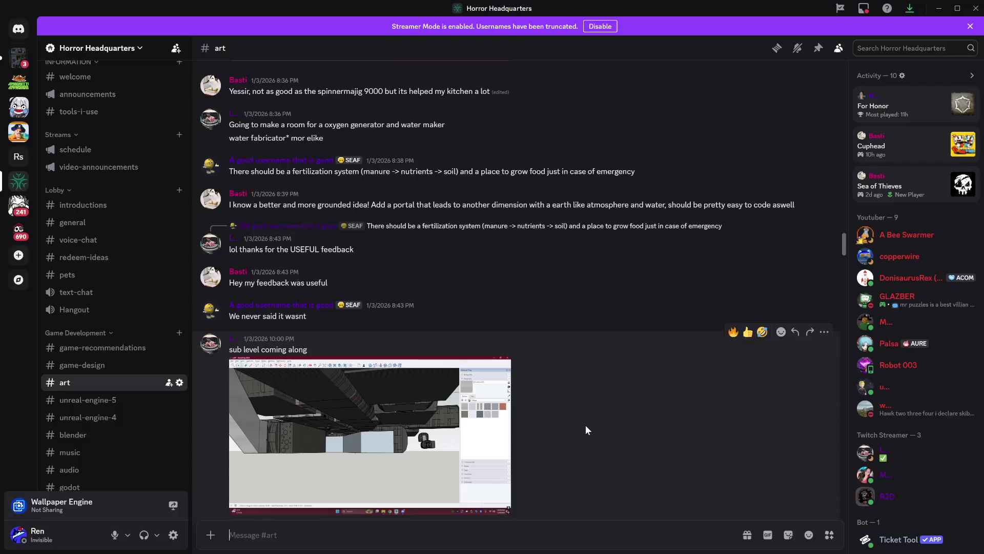
pyautogui.scroll(-6, 564, 421)
pyautogui.scroll(8, 538, 395)
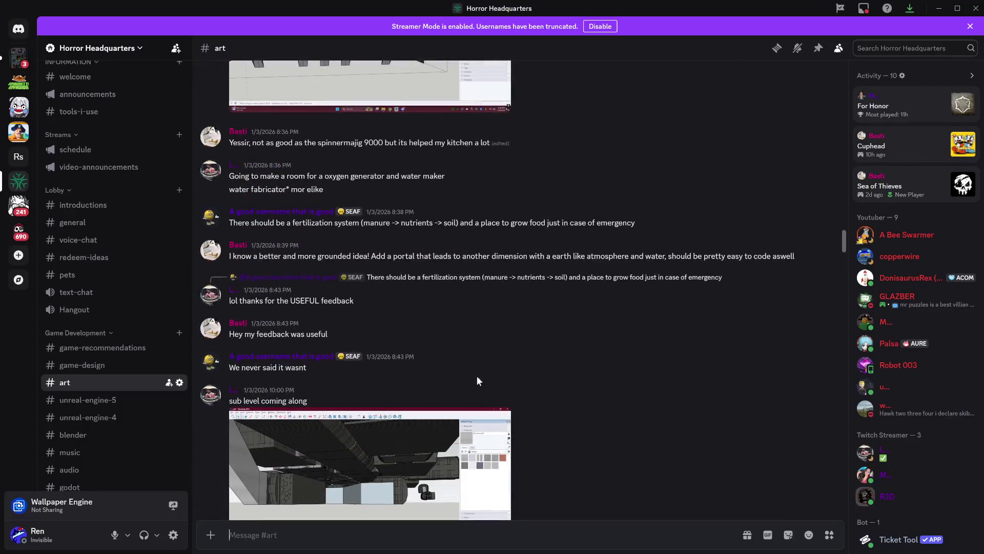
pyautogui.scroll(10, 571, 392)
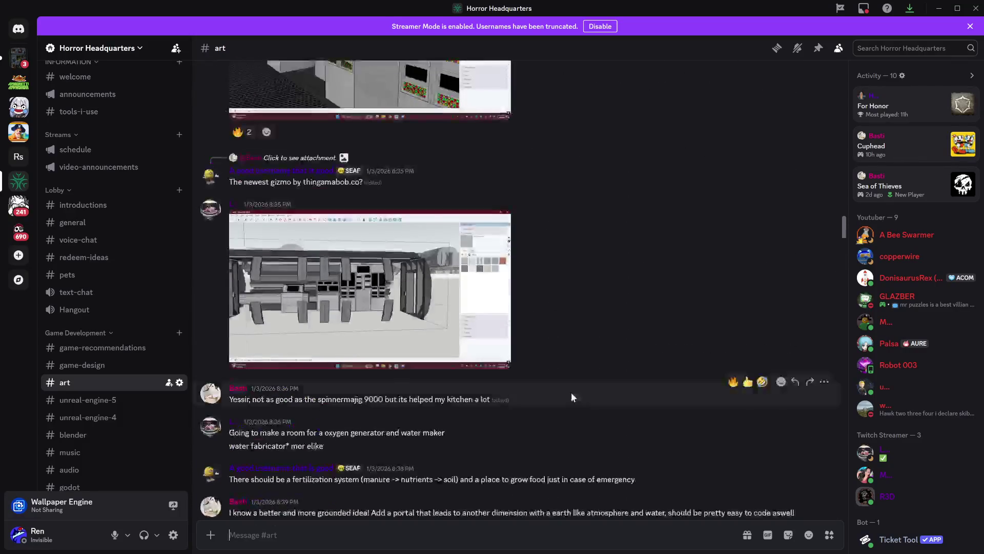
pyautogui.scroll(15, 596, 413)
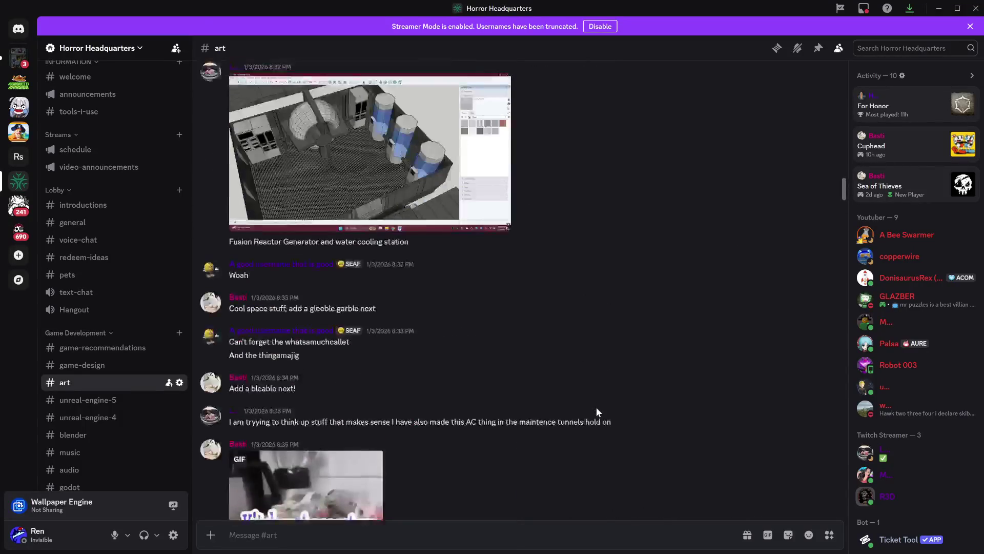
pyautogui.scroll(10, 597, 414)
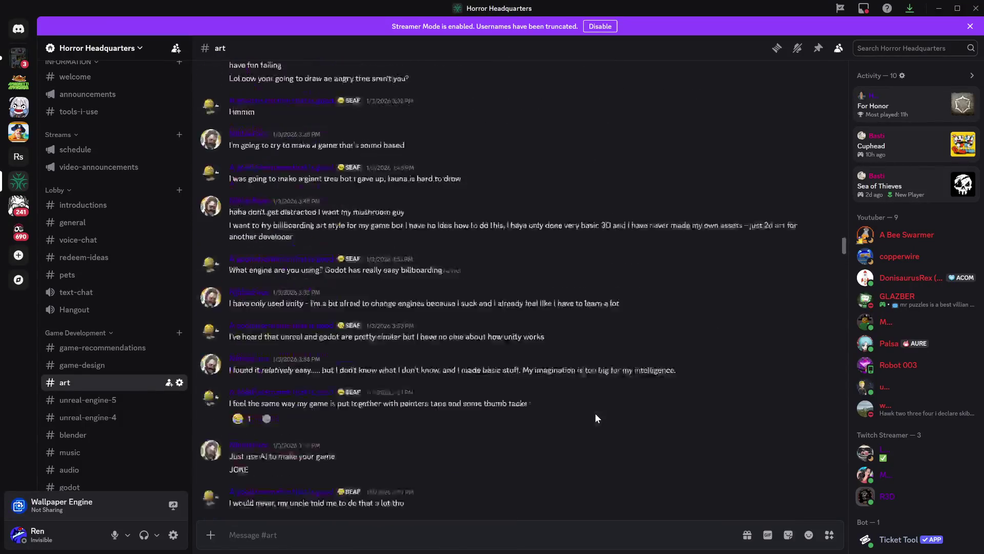
pyautogui.scroll(5, 568, 392)
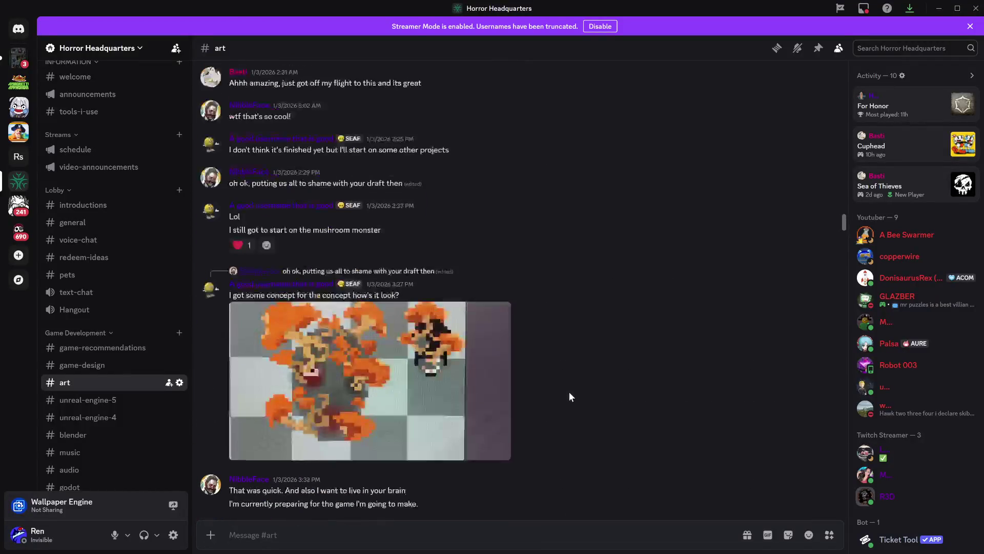
pyautogui.scroll(6, 545, 377)
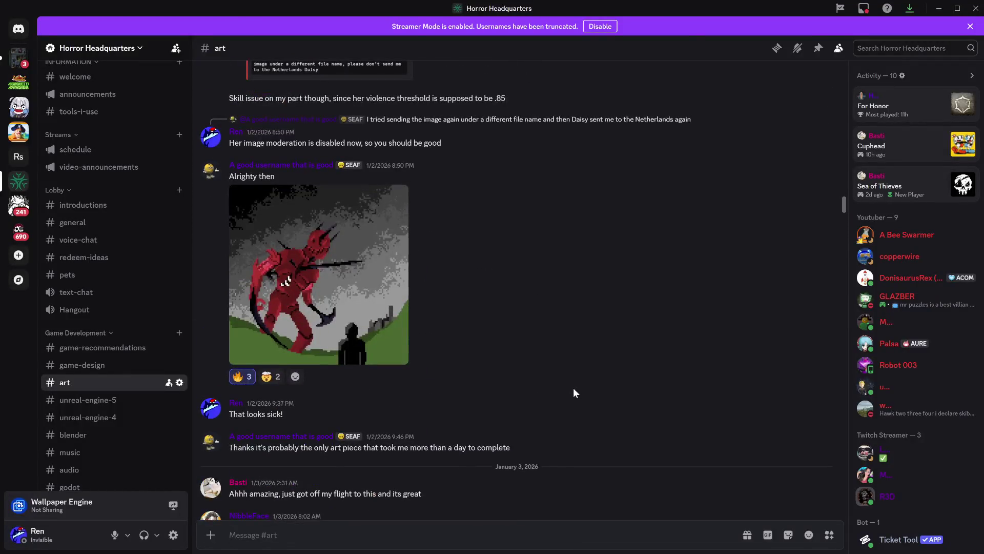
pyautogui.scroll(-10, 539, 303)
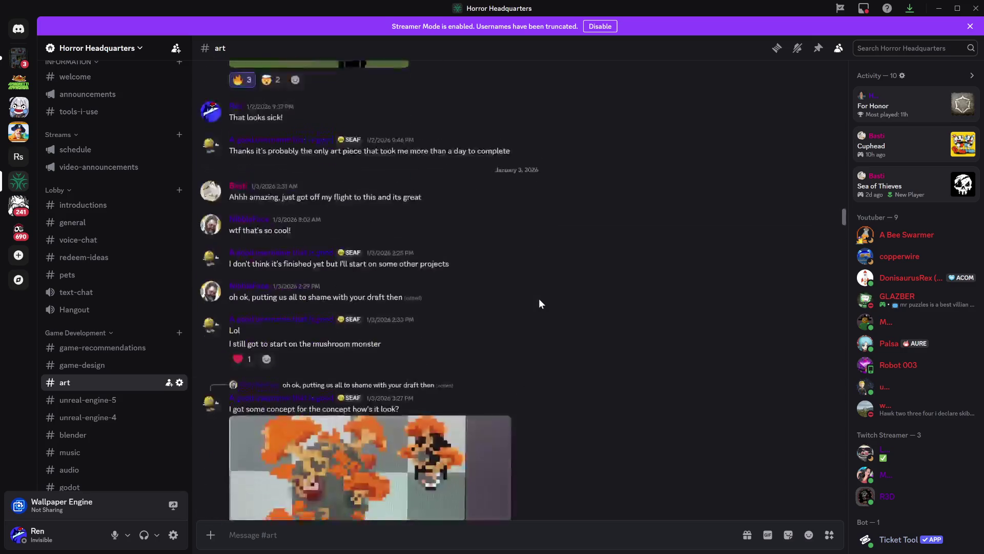
pyautogui.scroll(-15, 539, 304)
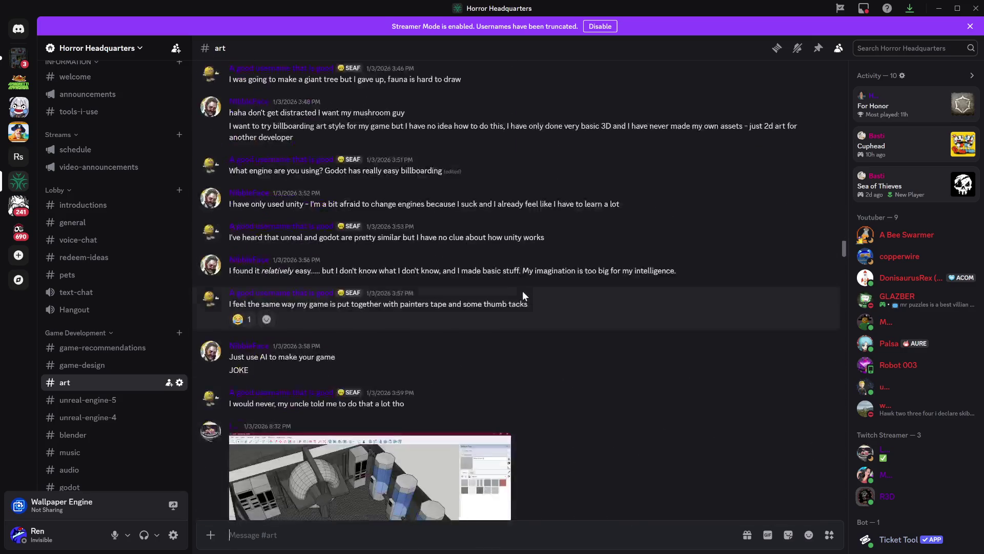
# - View the fusion reactor and maintenance tunnel screenshots full-size, then close the viewer
pyautogui.click(409, 313)
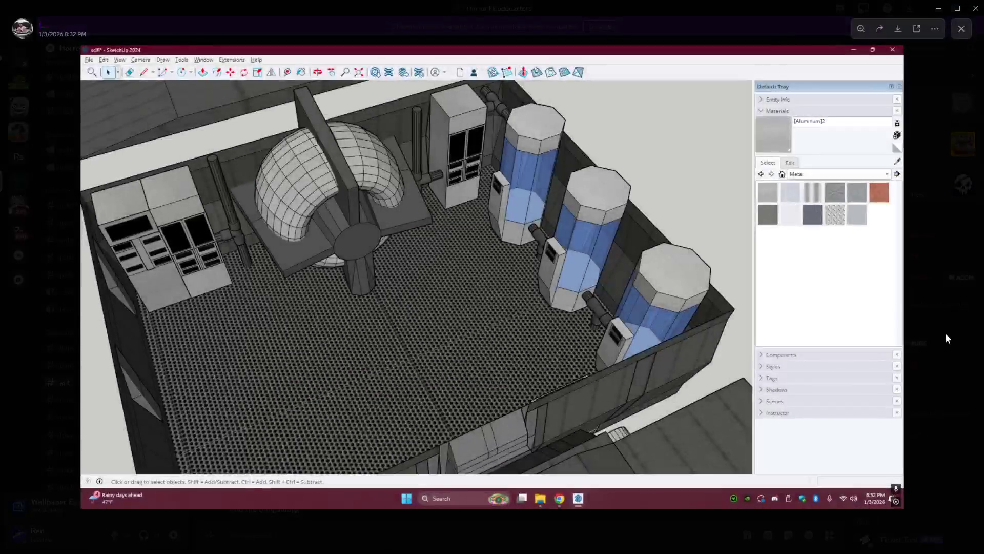
pyautogui.click(946, 331)
pyautogui.scroll(-1, 501, 378)
pyautogui.scroll(-10, 501, 377)
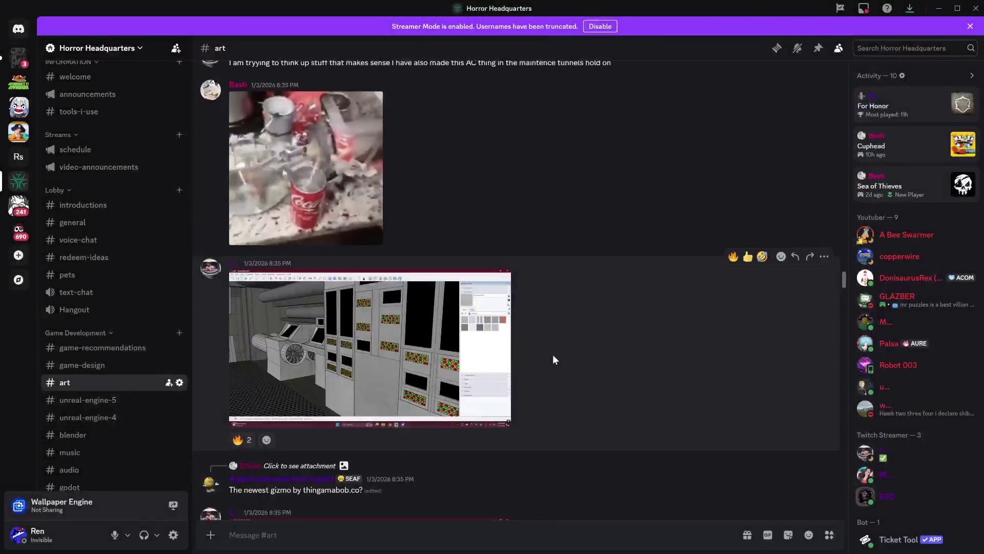
pyautogui.click(435, 334)
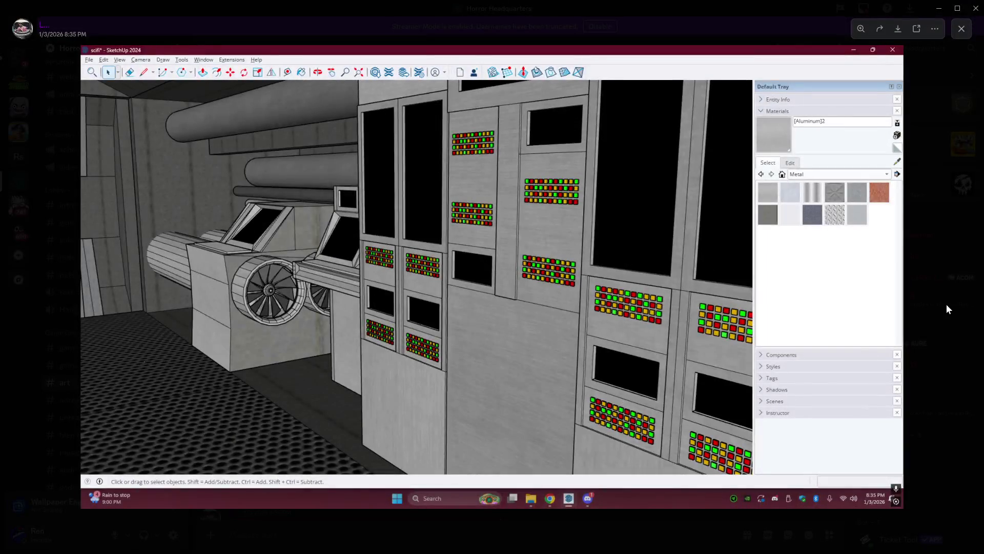
pyautogui.click(946, 308)
pyautogui.click(285, 291)
pyautogui.press('Escape')
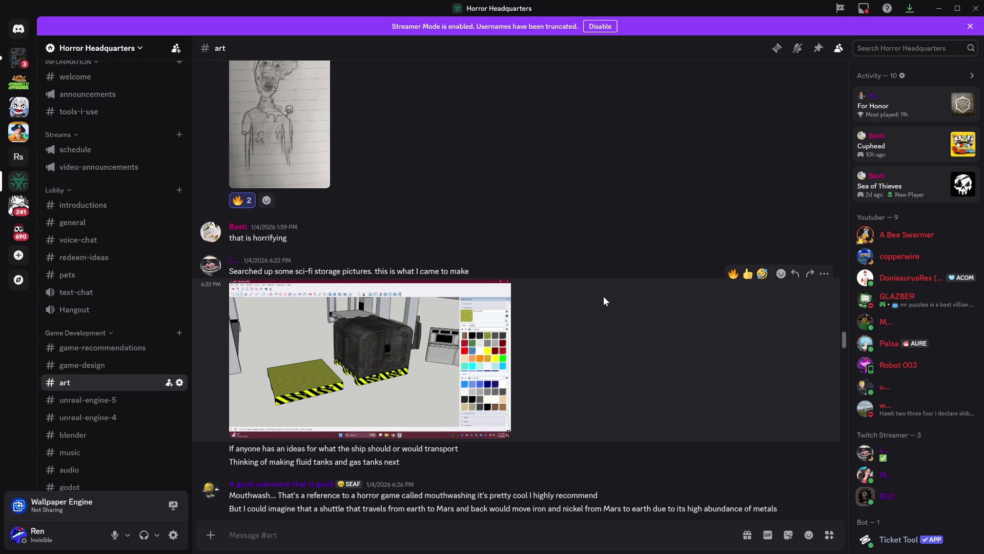
# - Scroll down and view the crawler transporter photo full-size twice
pyautogui.scroll(-5, 607, 288)
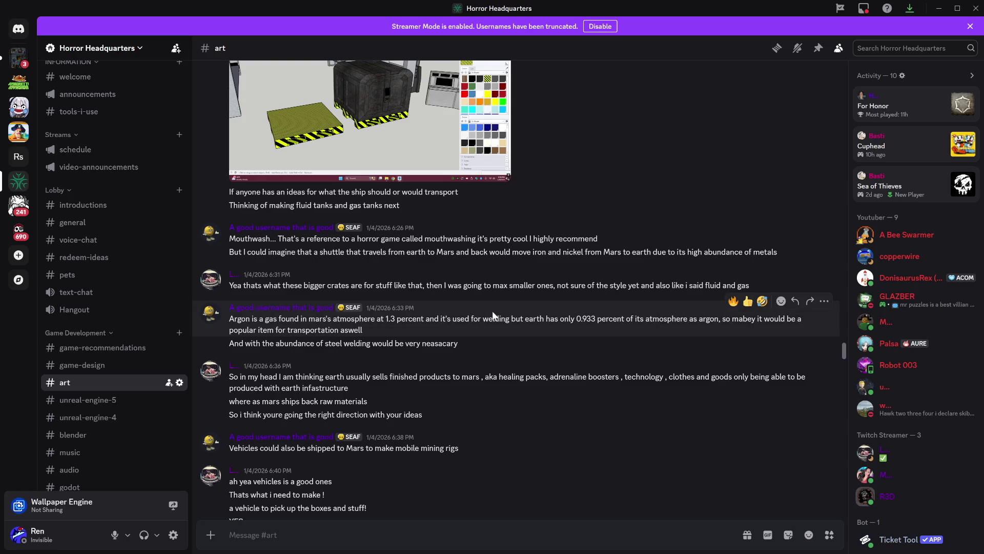
pyautogui.scroll(-1, 503, 333)
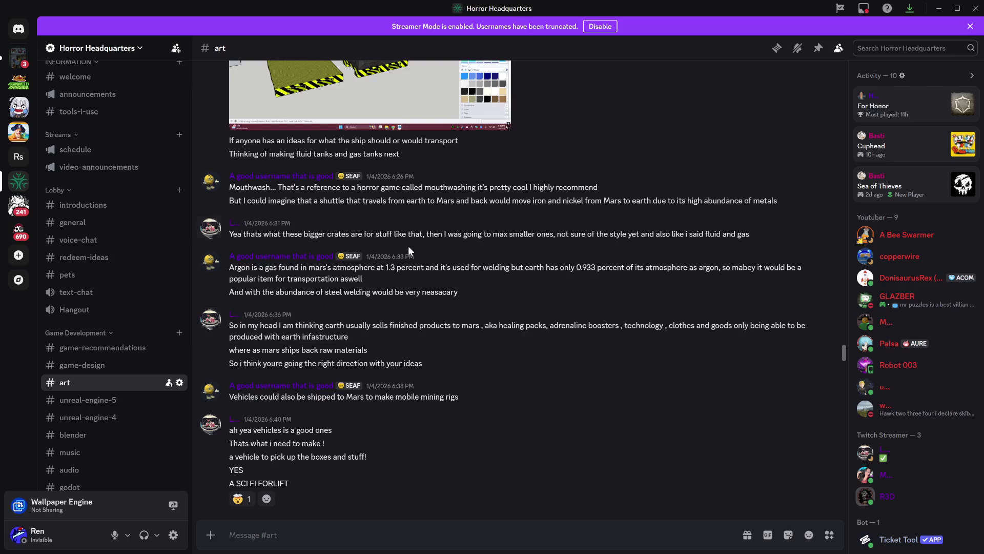
pyautogui.scroll(-6, 504, 306)
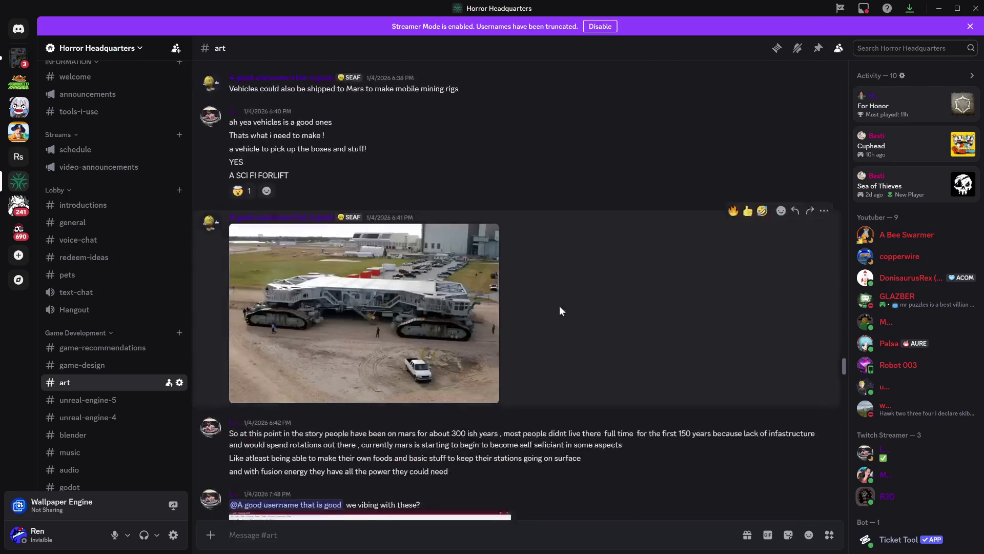
pyautogui.click(444, 306)
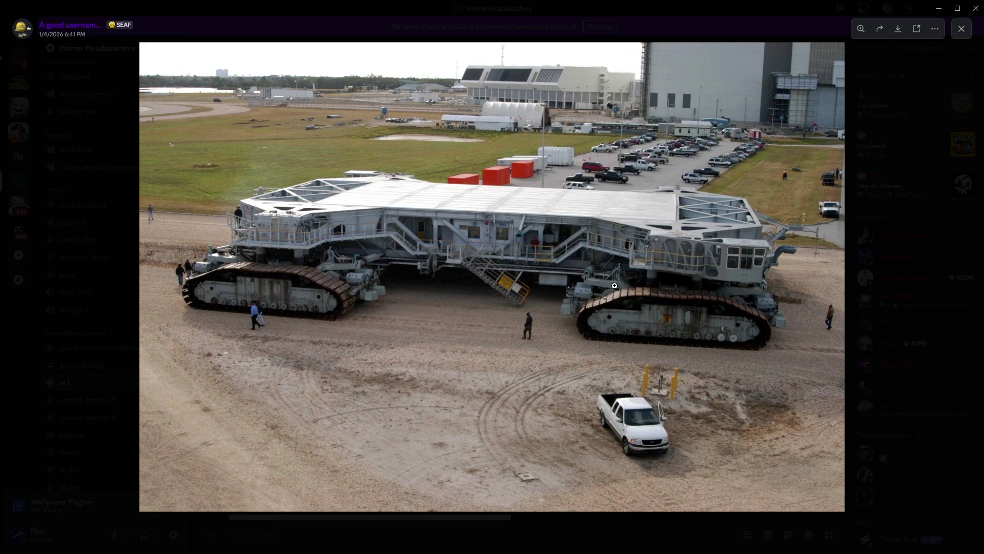
pyautogui.click(930, 261)
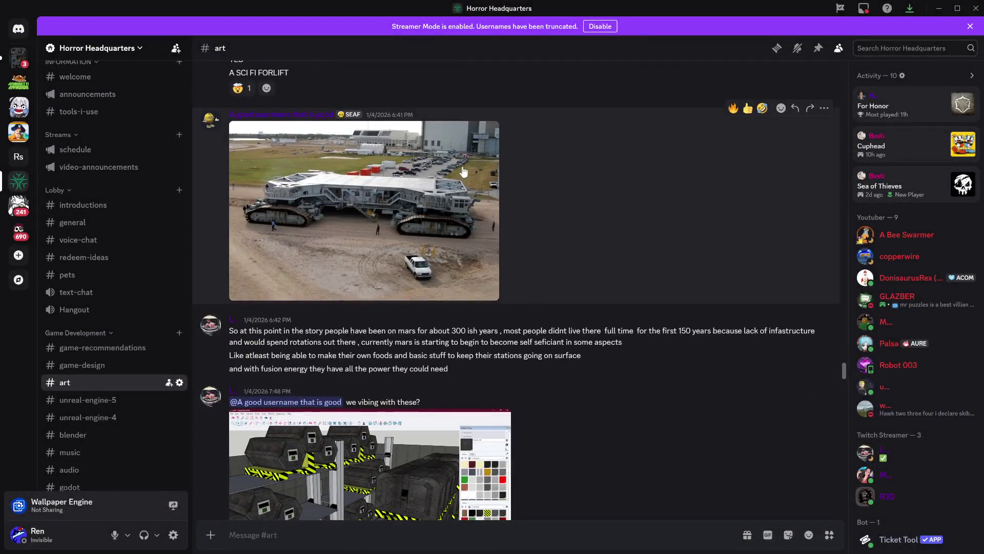
pyautogui.scroll(-2, 390, 194)
pyautogui.scroll(-2, 390, 195)
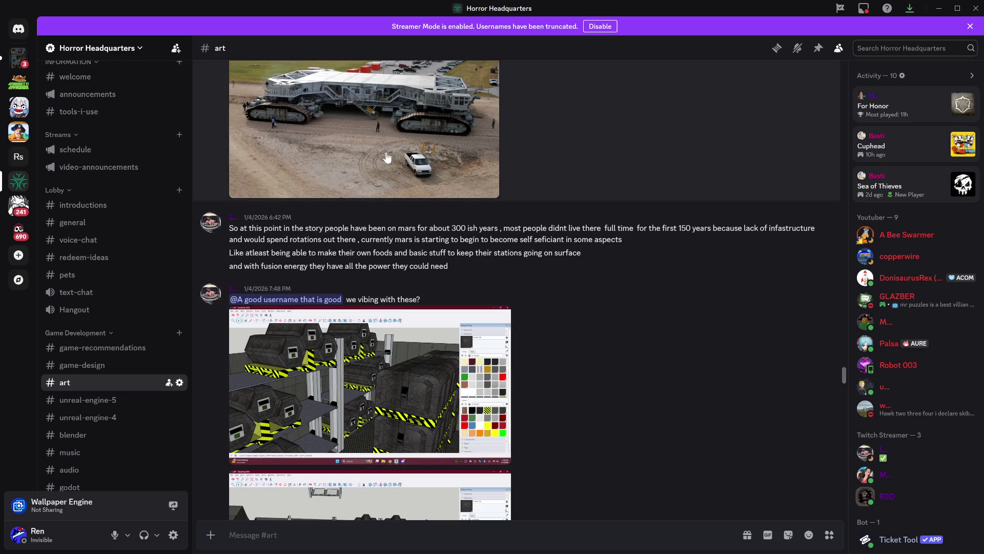
pyautogui.scroll(3, 539, 292)
pyautogui.click(502, 308)
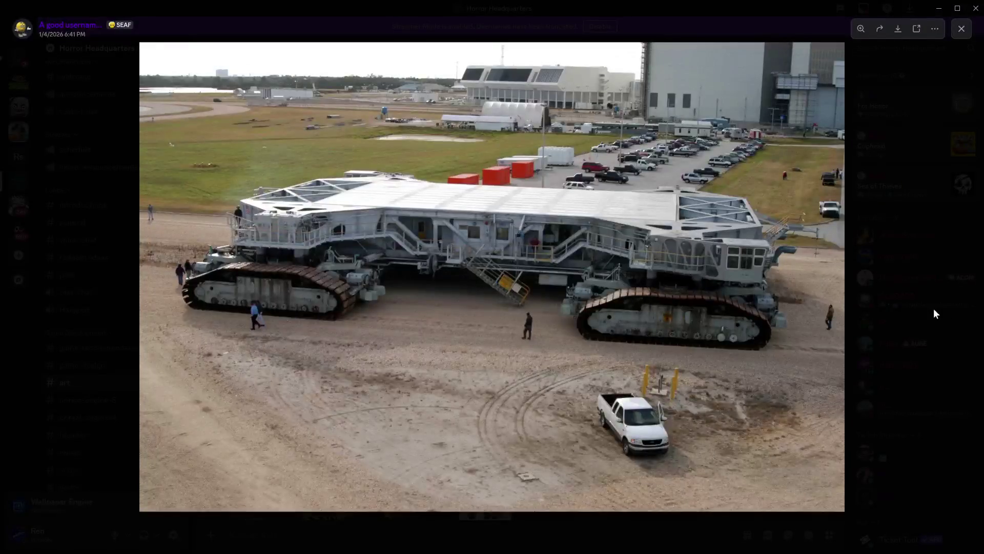
pyautogui.click(934, 310)
# - Scroll to the 7:48 PM post and enlarge the first storage screenshot
pyautogui.scroll(-2, 675, 284)
pyautogui.scroll(-2, 532, 258)
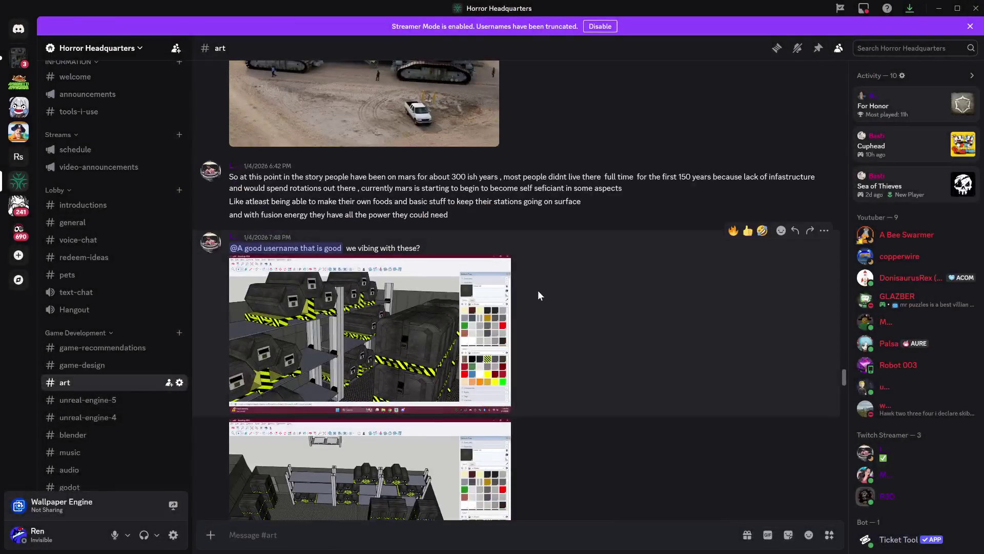
pyautogui.scroll(-1, 537, 290)
pyautogui.click(451, 282)
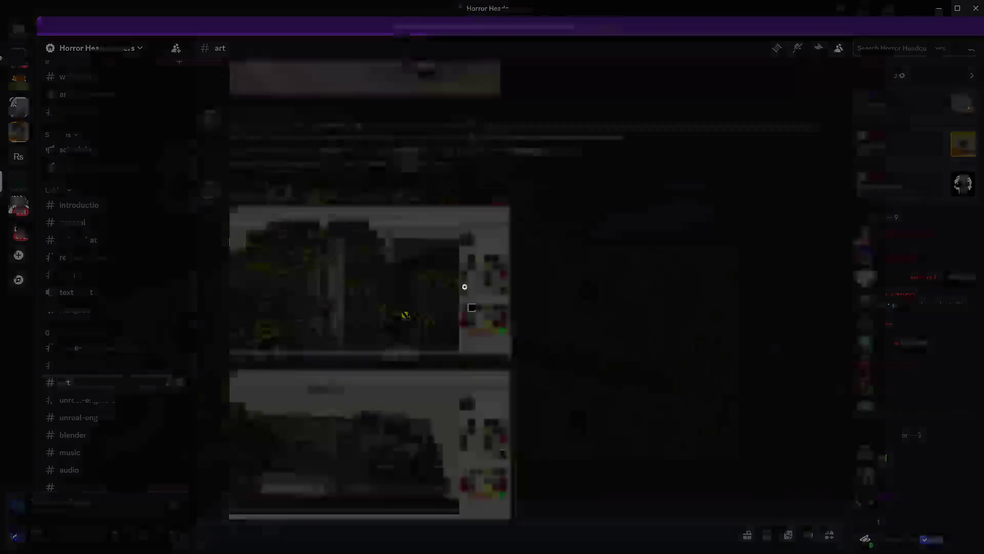
# - View the second storage screenshot and the hexagon crates screenshot full-size
pyautogui.click(914, 281)
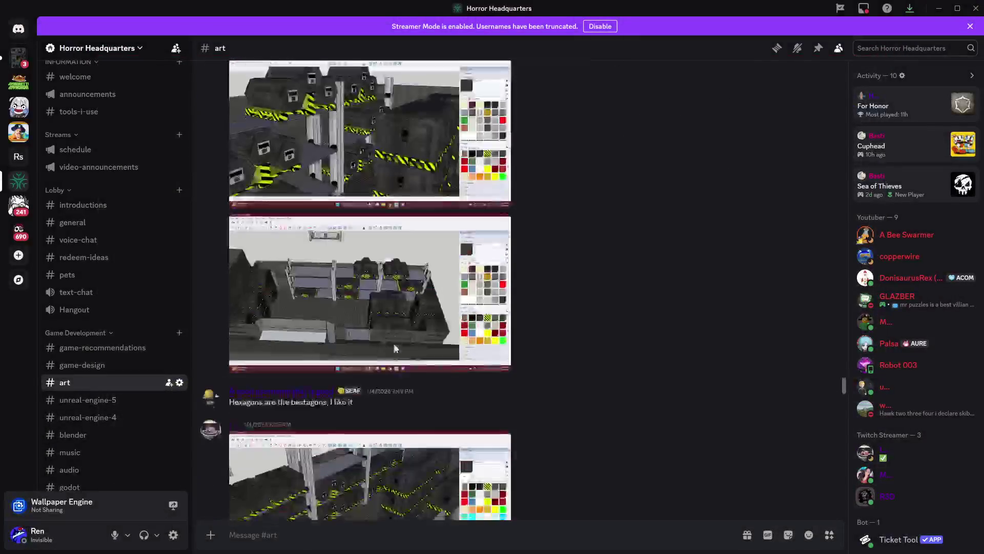
pyautogui.click(395, 349)
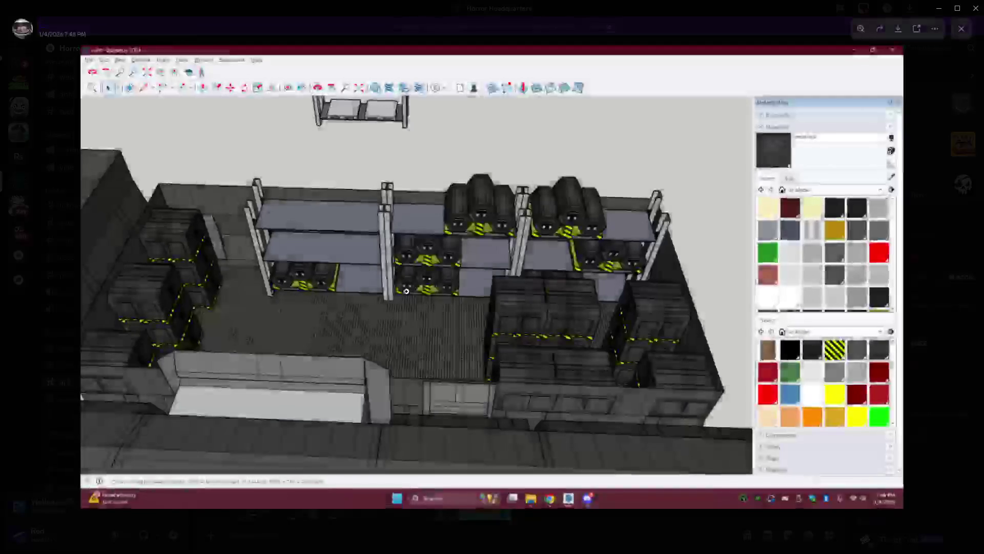
pyautogui.click(922, 284)
pyautogui.scroll(-3, 512, 292)
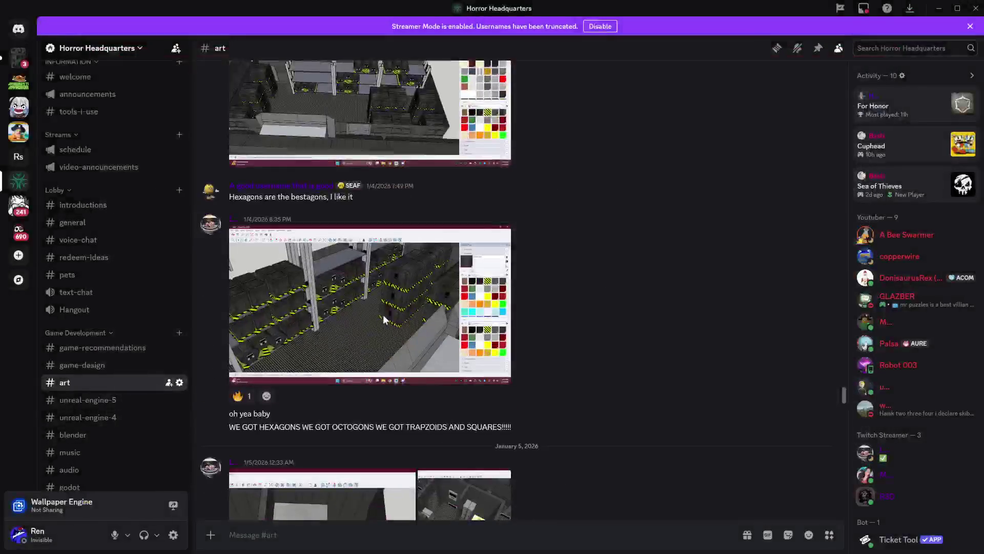
pyautogui.click(383, 315)
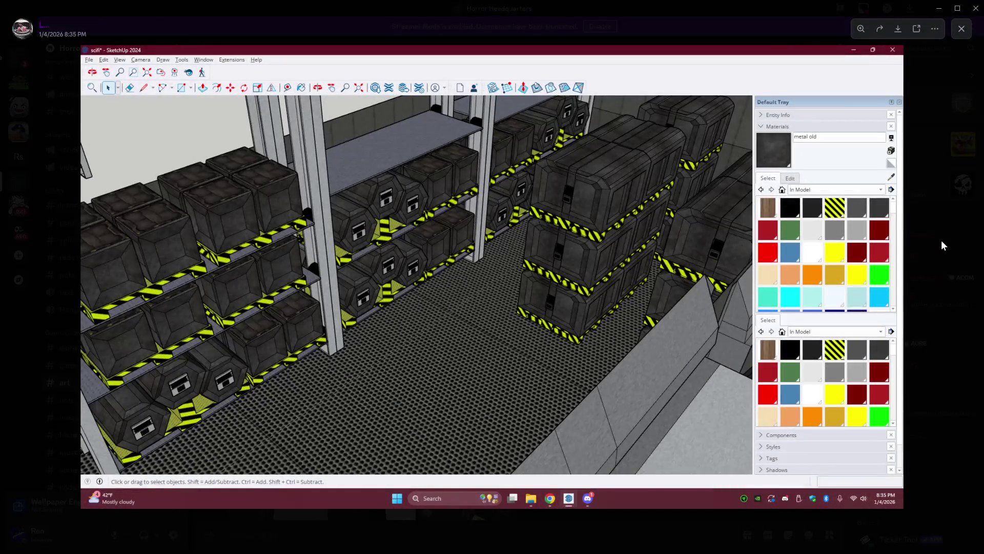
pyautogui.click(941, 240)
# - Page through the January 5 SketchUp cabin screenshots in the image viewer
pyautogui.scroll(-5, 549, 263)
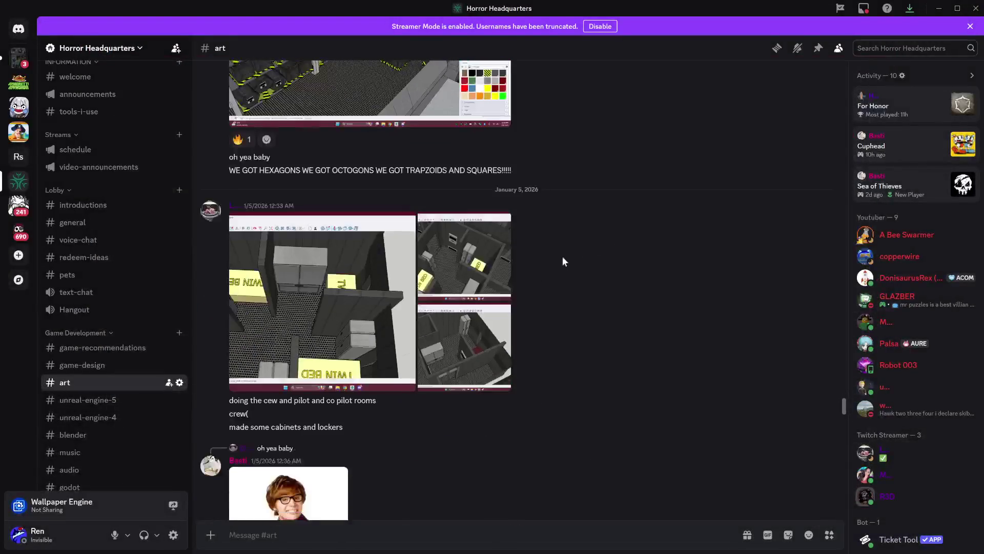
pyautogui.click(426, 289)
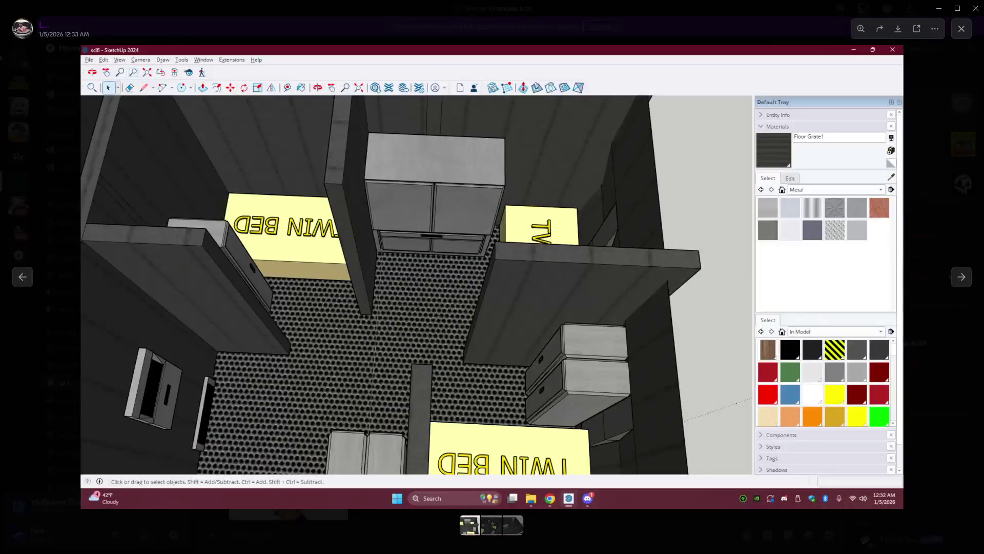
pyautogui.press('Escape')
pyautogui.click(466, 282)
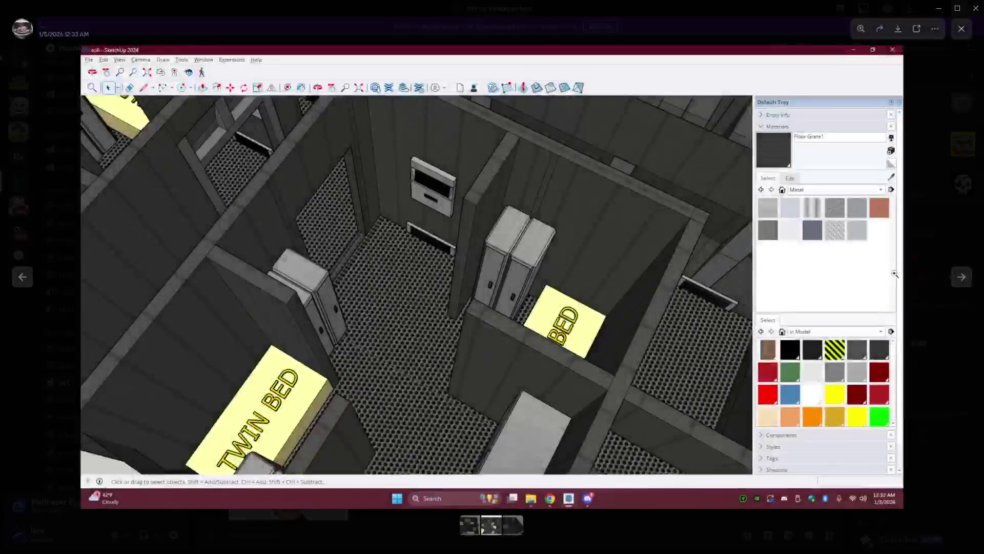
pyautogui.press('Right')
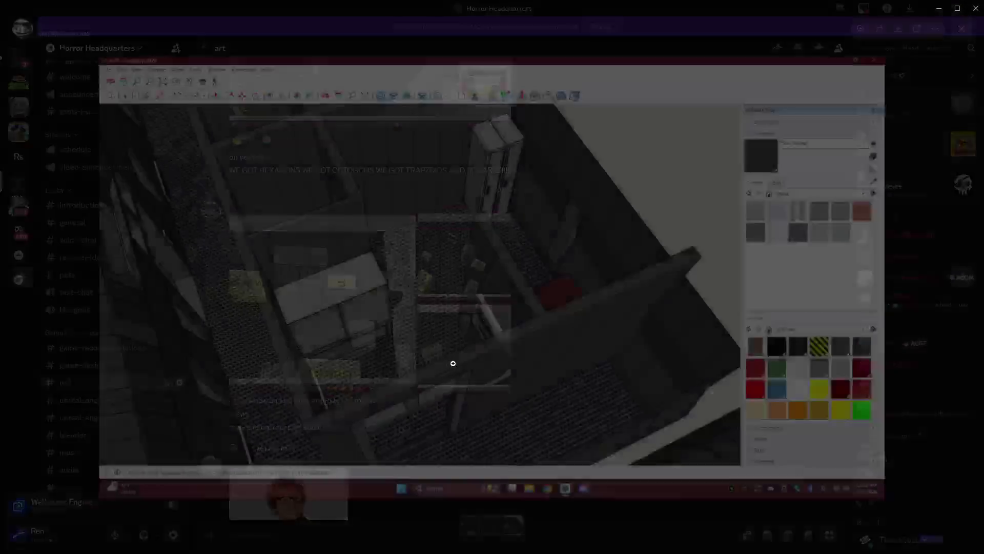
# - Highlight the cargo-ship feedback text and view its hexagon storage screenshot full-size
pyautogui.scroll(-6, 554, 316)
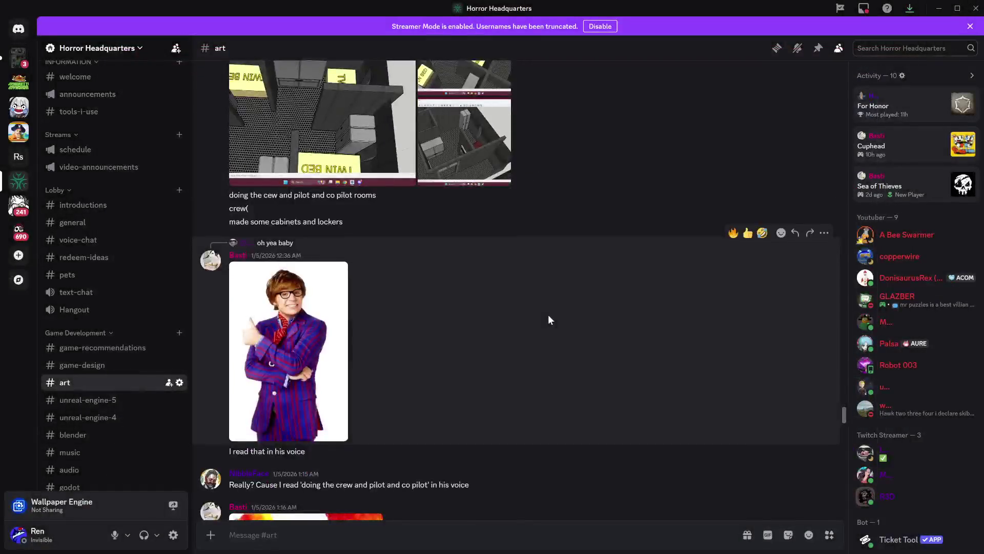
pyautogui.scroll(-6, 570, 311)
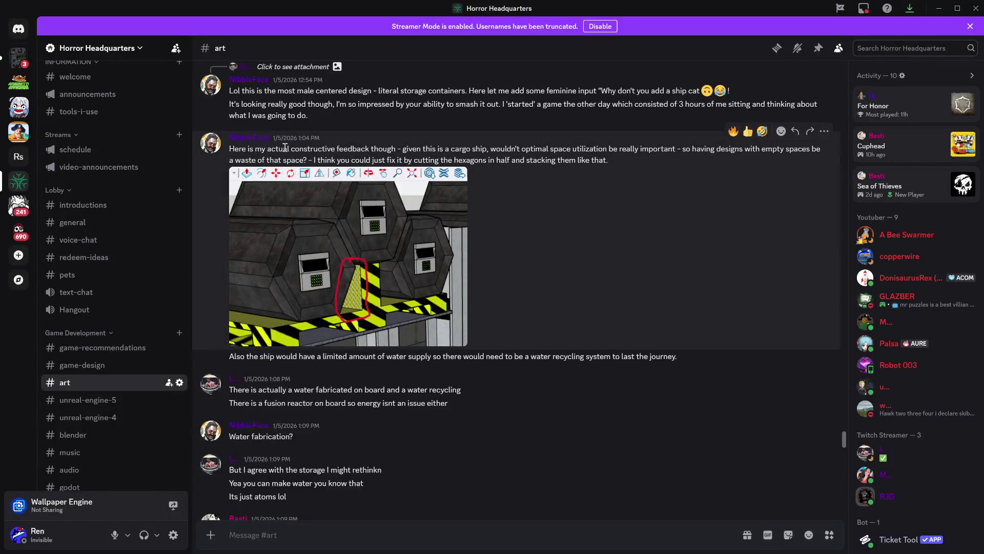
pyautogui.moveTo(423, 148)
pyautogui.mouseDown()
pyautogui.moveTo(800, 152)
pyautogui.moveTo(345, 155)
pyautogui.mouseUp()
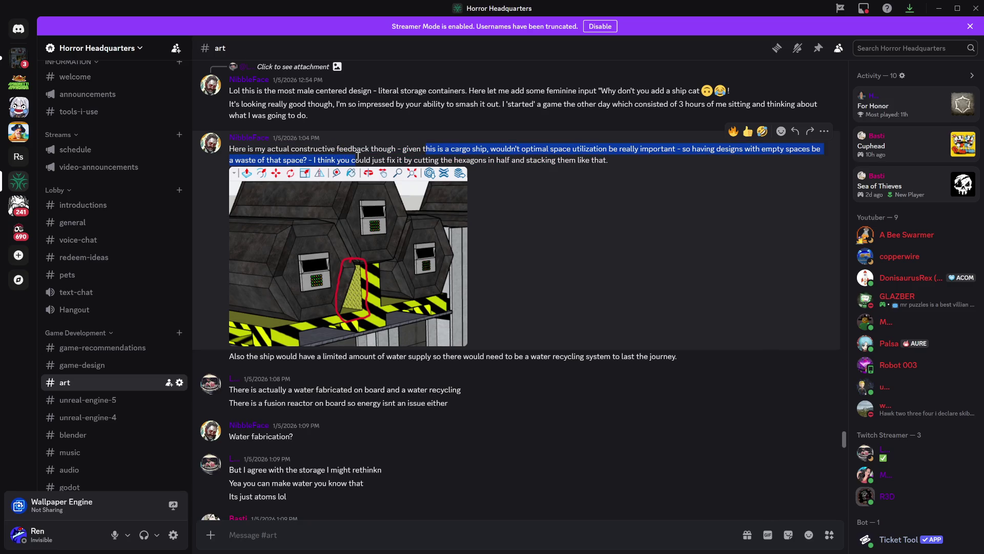
pyautogui.click(382, 246)
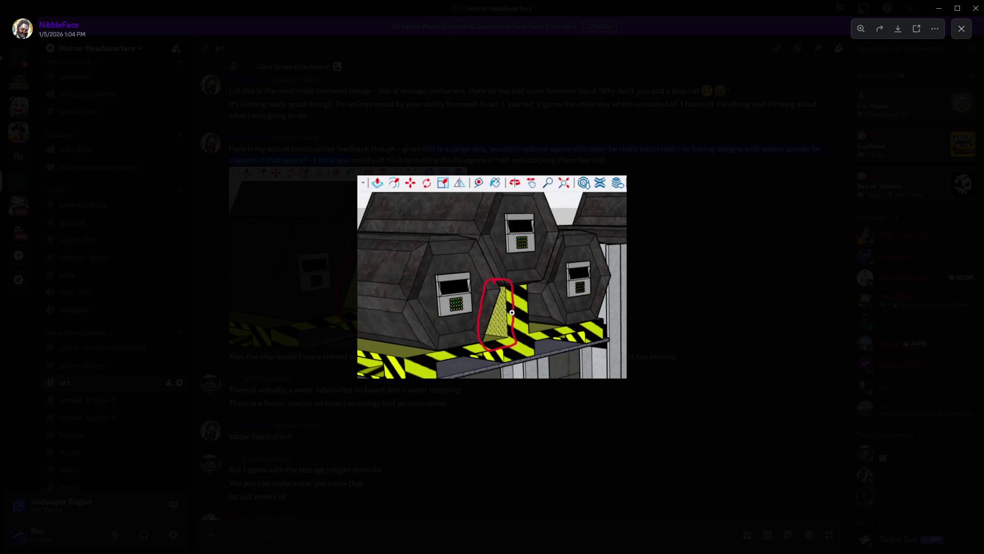
pyautogui.click(742, 323)
pyautogui.scroll(-2, 563, 318)
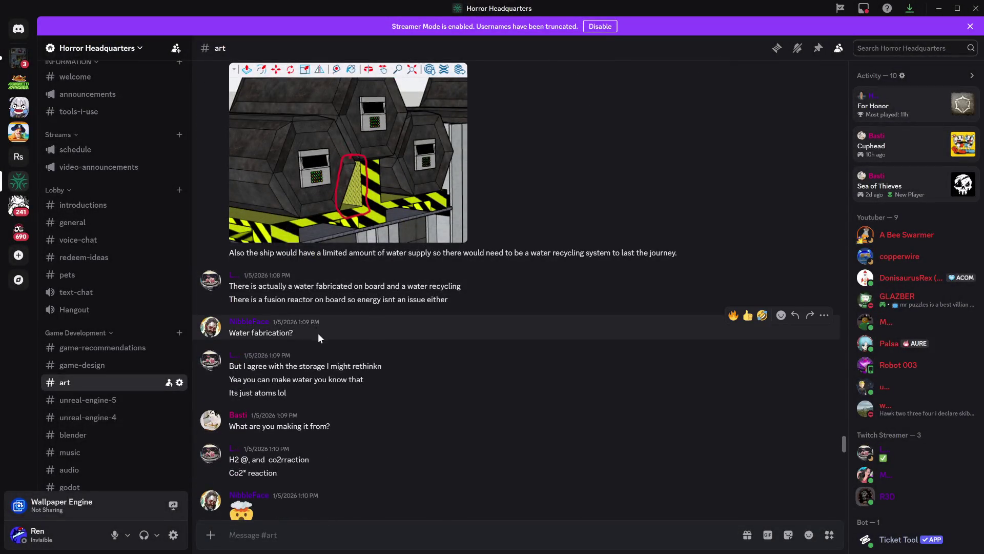
# - Scroll past the chemistry and streaming-mic chat to the 8:29 PM pencil sketch images
pyautogui.scroll(-1, 272, 317)
pyautogui.scroll(-1, 310, 340)
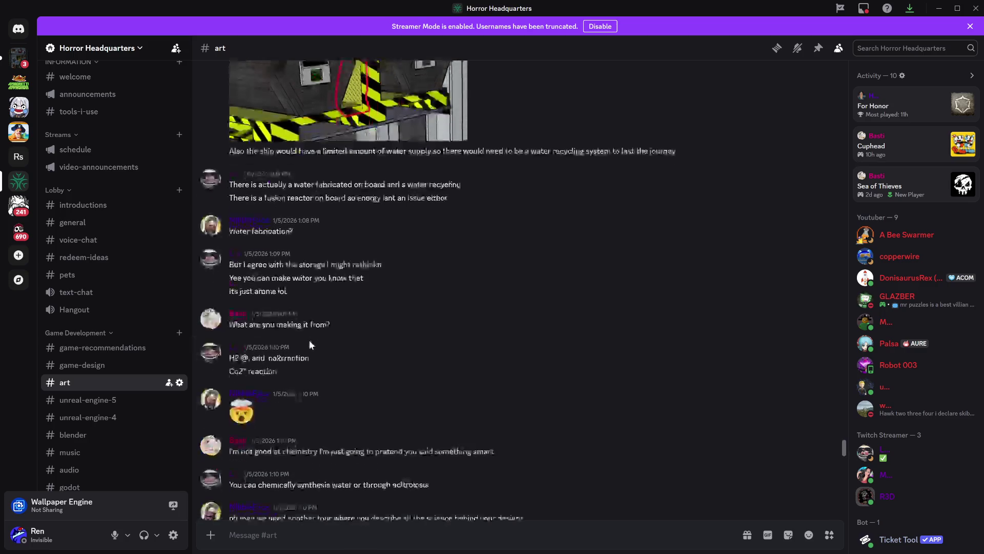
pyautogui.scroll(-1, 300, 300)
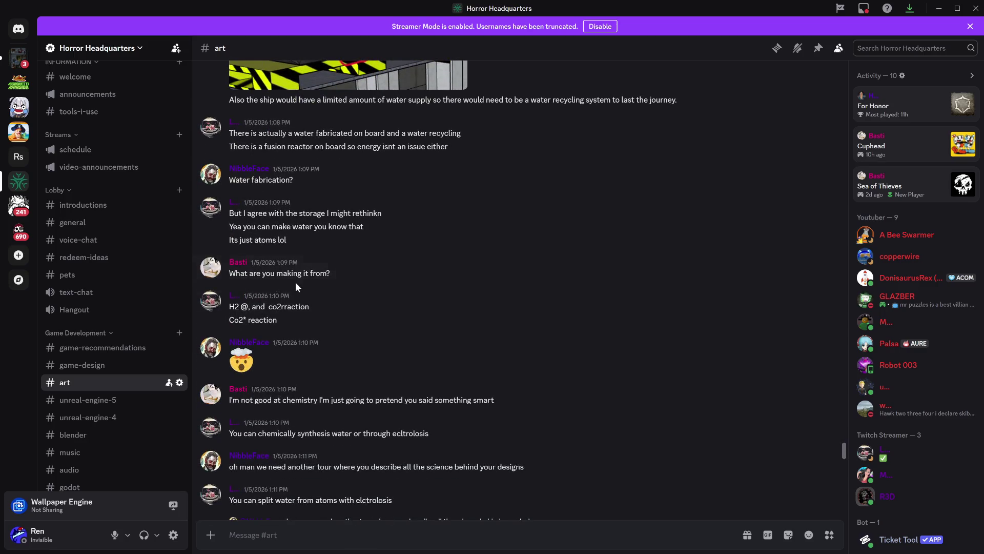
pyautogui.scroll(-1, 291, 321)
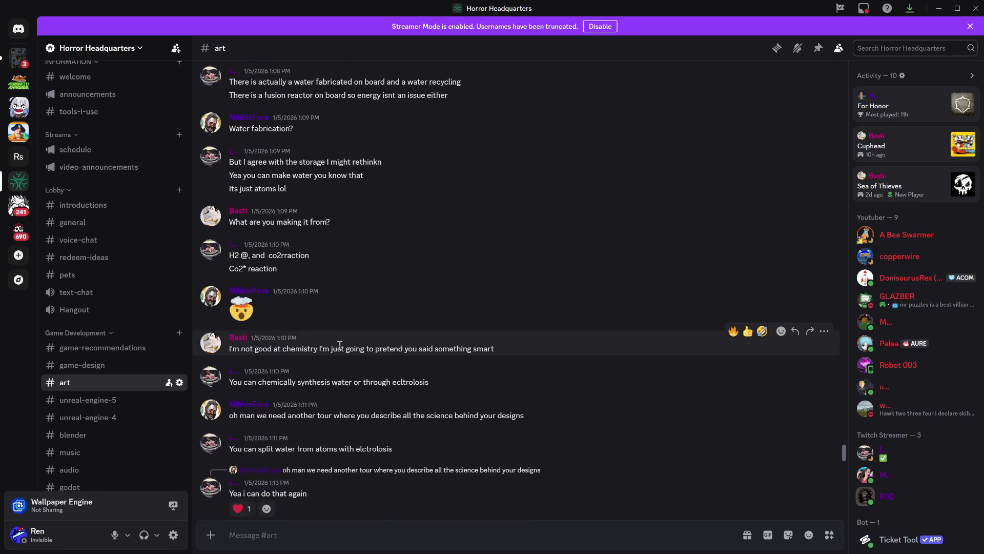
pyautogui.scroll(-1, 288, 289)
pyautogui.scroll(-2, 352, 309)
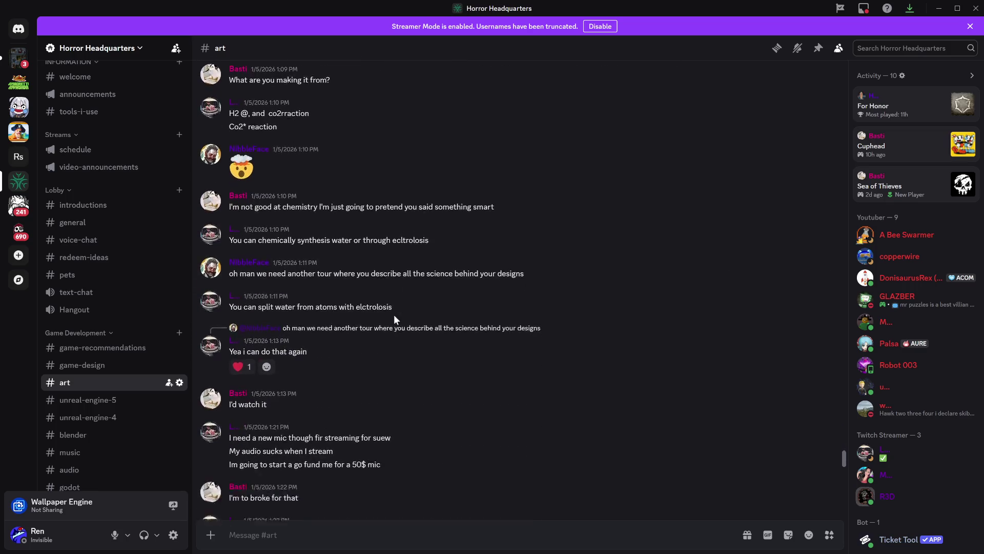
pyautogui.scroll(-1, 385, 292)
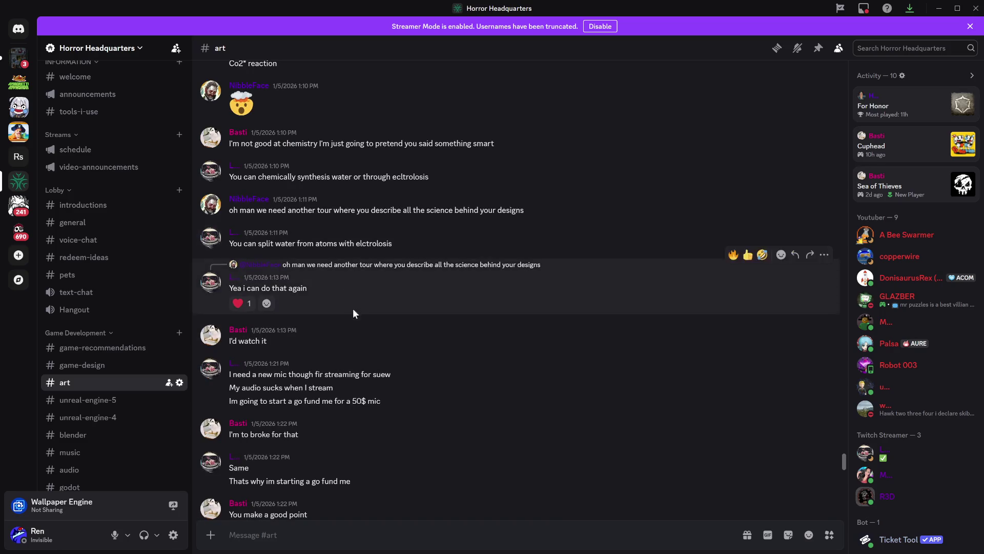
pyautogui.scroll(-1, 433, 318)
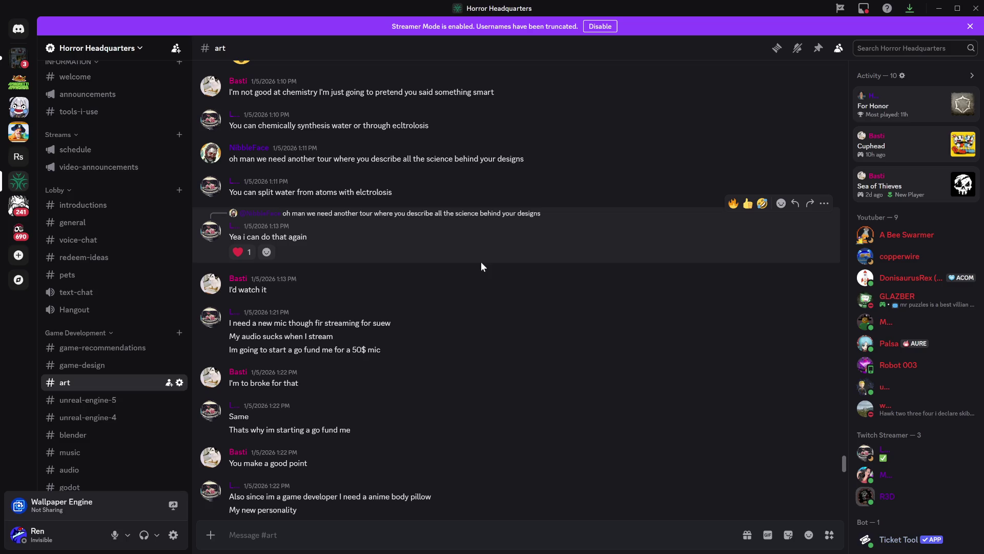
pyautogui.scroll(-3, 481, 261)
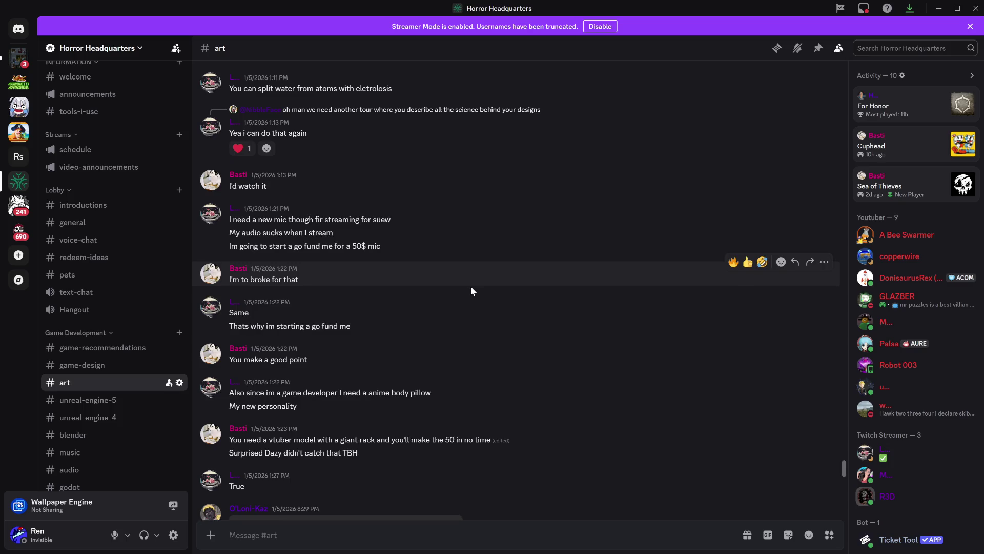
pyautogui.scroll(-2, 469, 285)
pyautogui.scroll(2, 470, 285)
pyautogui.scroll(-3, 479, 282)
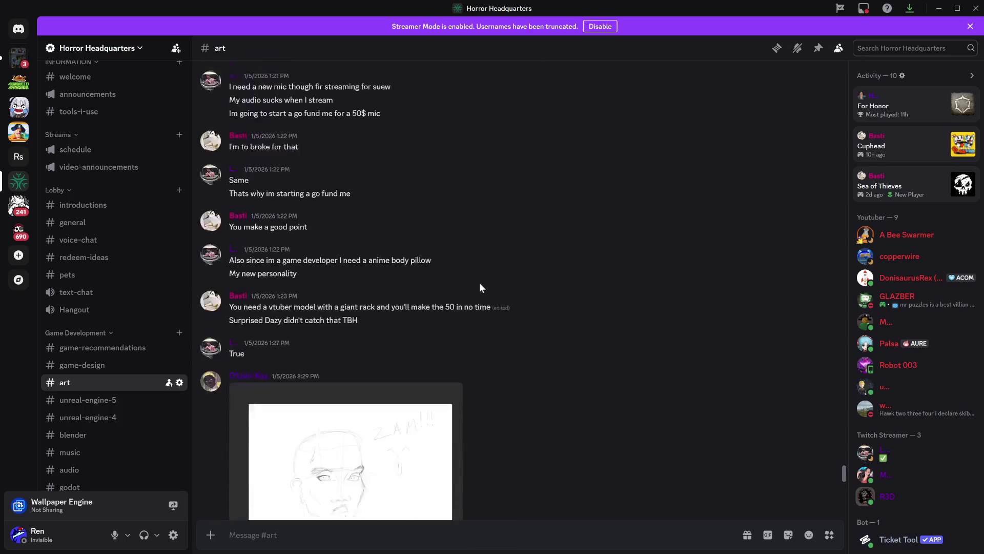
pyautogui.scroll(-2, 479, 282)
pyautogui.scroll(-2, 540, 303)
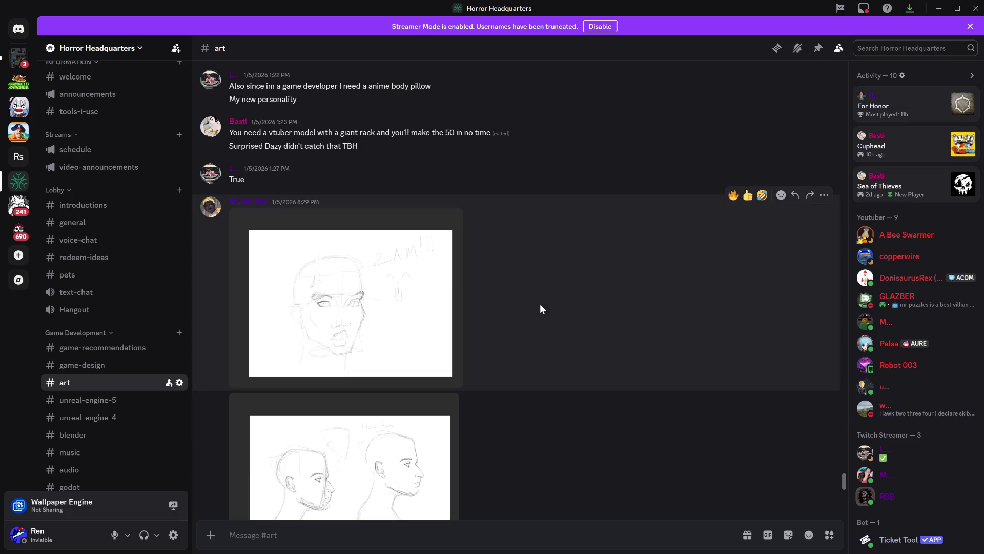
pyautogui.scroll(-2, 540, 305)
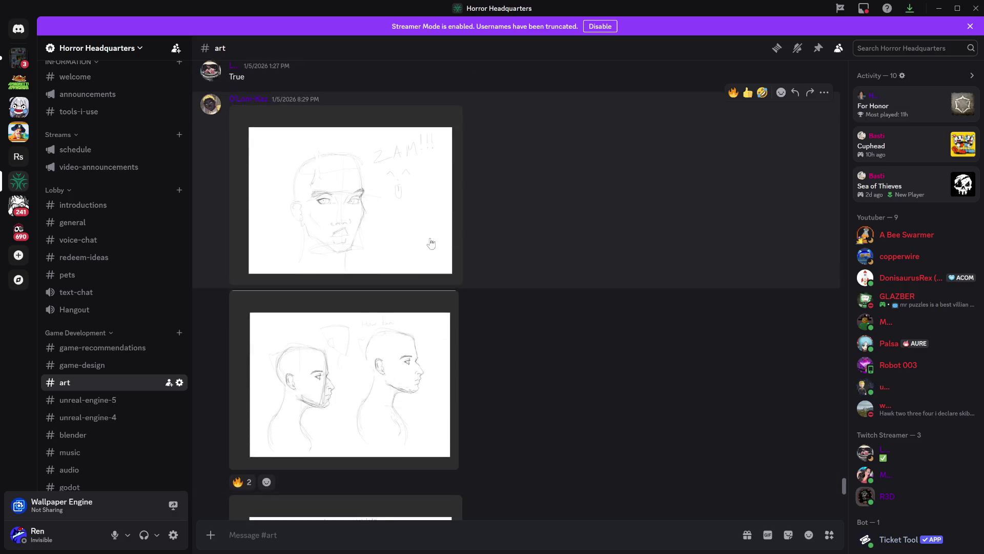
# - View the first face sketch and the two profile heads sketch full-size
pyautogui.click(431, 243)
pyautogui.click(807, 288)
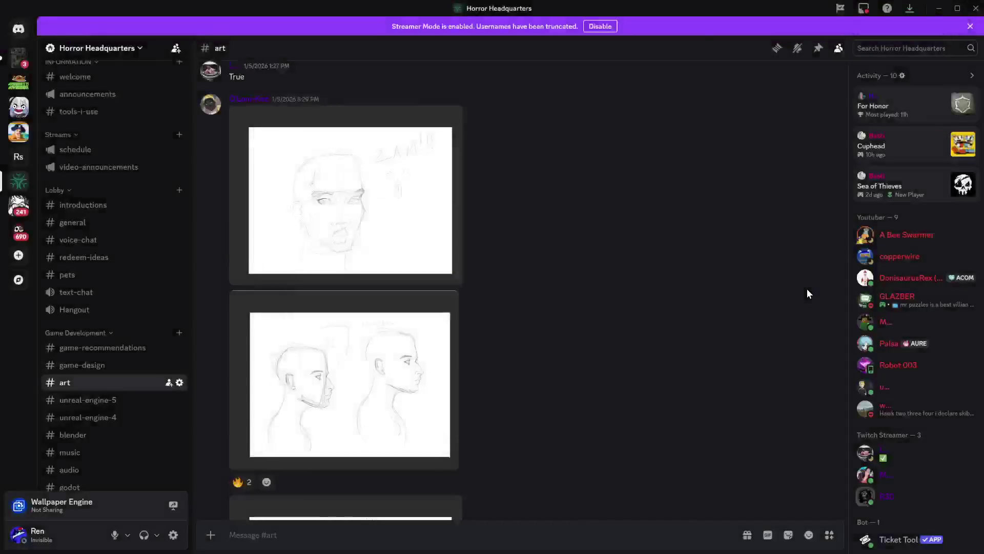
pyautogui.scroll(-1, 440, 333)
pyautogui.click(419, 305)
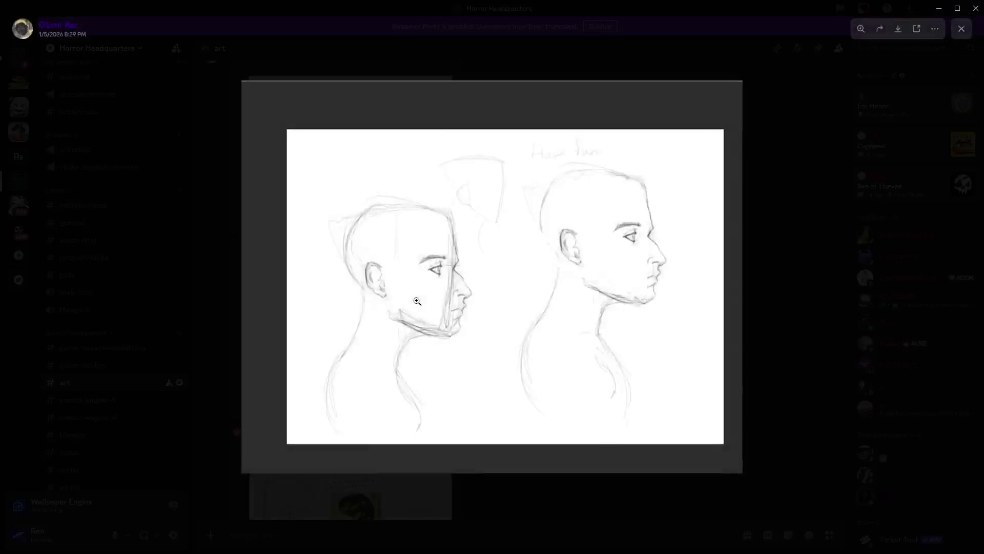
pyautogui.click(782, 275)
pyautogui.scroll(-3, 593, 302)
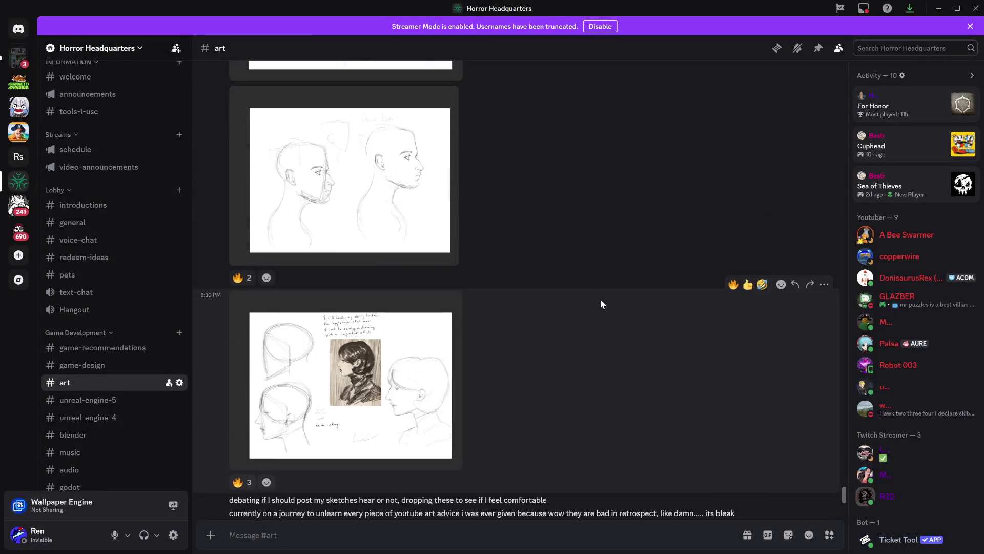
pyautogui.scroll(5, 600, 303)
# - Enlarge the ZAM sketch and the skull study sketch page
pyautogui.click(370, 261)
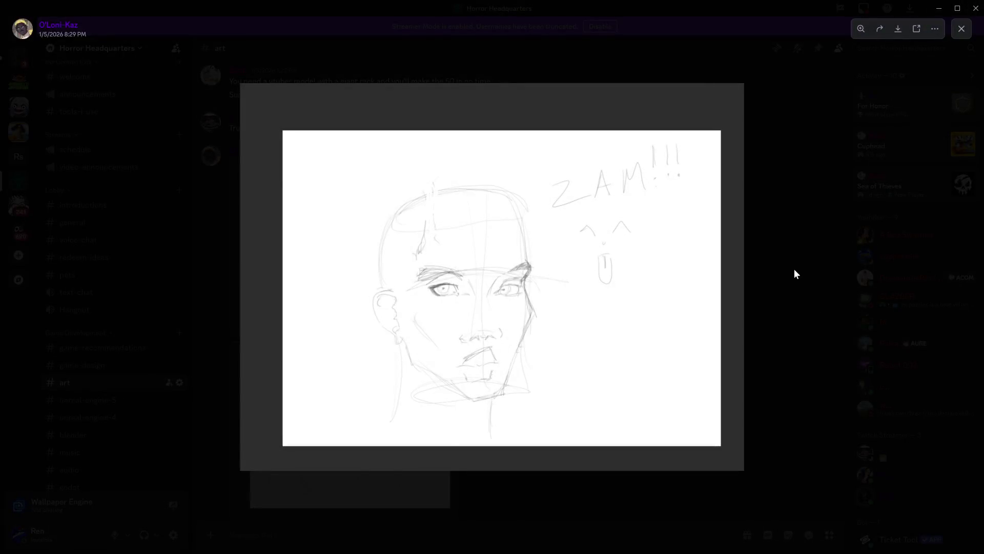
pyautogui.click(795, 273)
pyautogui.scroll(-3, 626, 276)
pyautogui.click(359, 390)
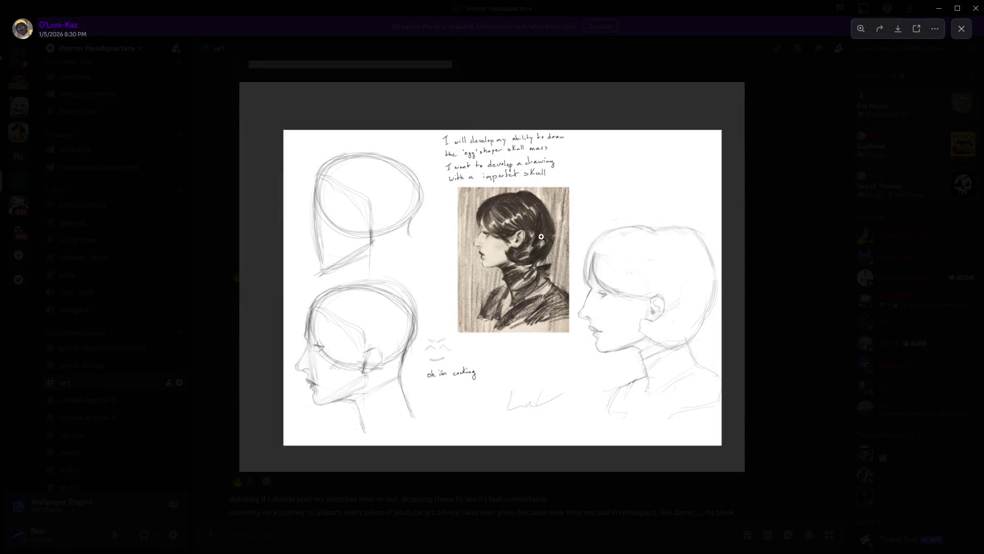
pyautogui.click(816, 285)
pyautogui.scroll(8, 496, 292)
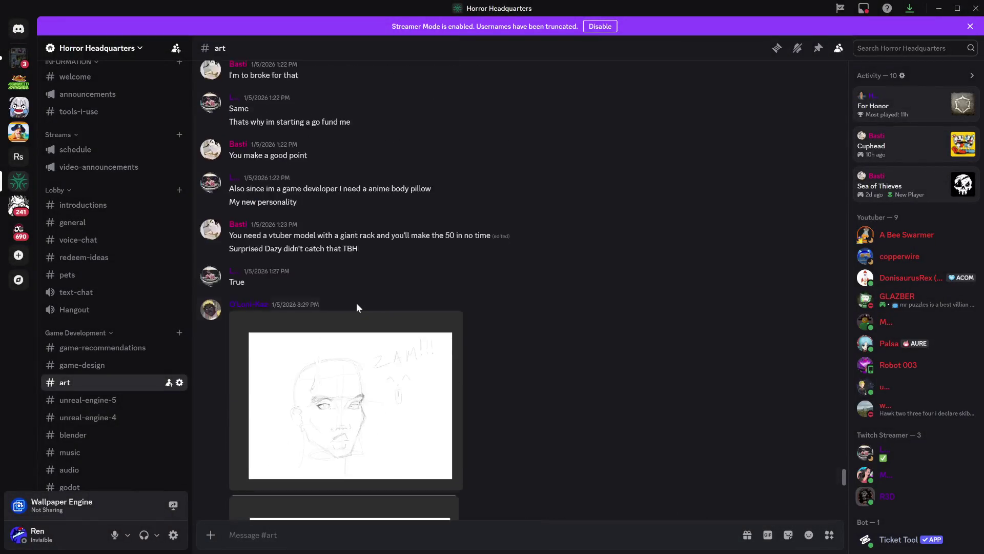
# - Scroll back to the profile heads sketch and enlarge it again
pyautogui.scroll(-8, 356, 303)
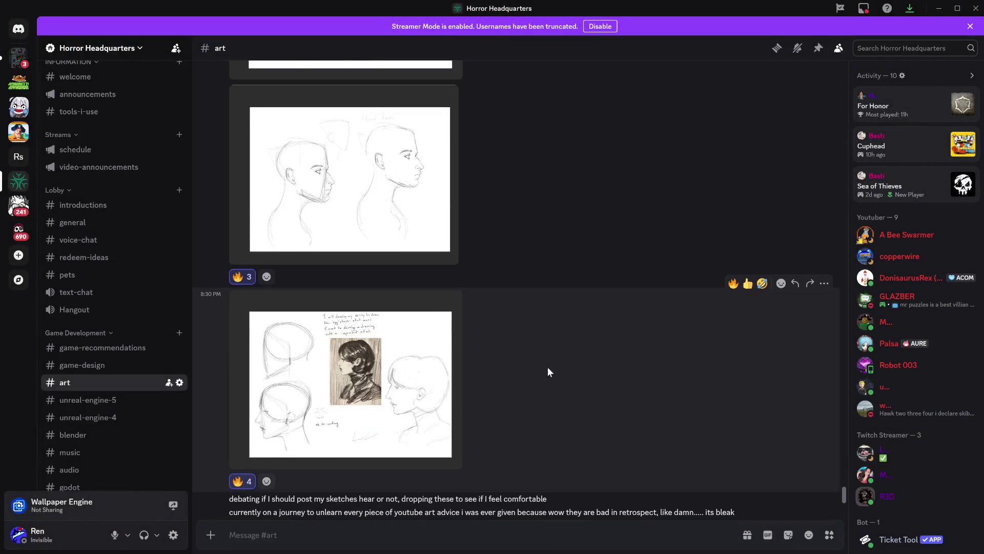
pyautogui.scroll(-2, 634, 342)
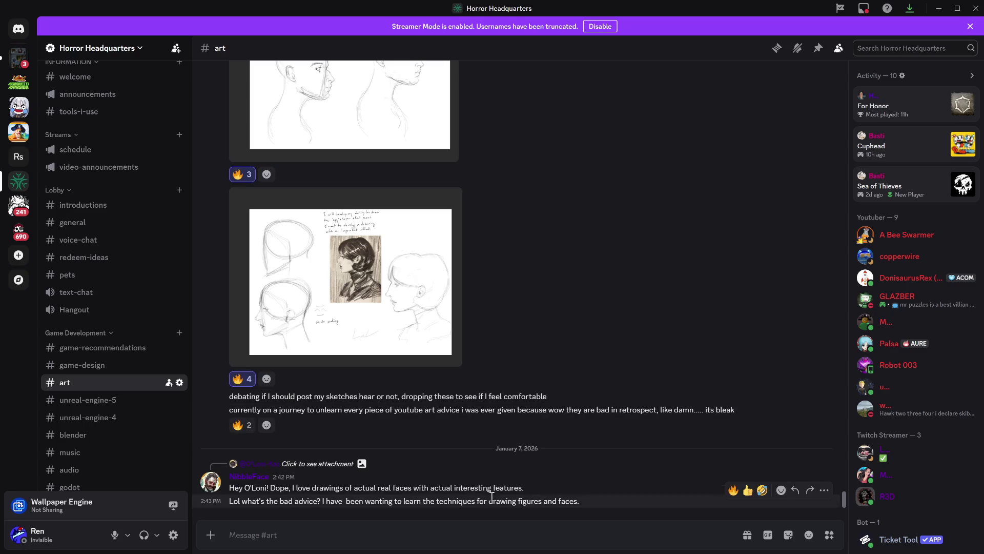
pyautogui.scroll(7, 553, 484)
pyautogui.scroll(15, 552, 484)
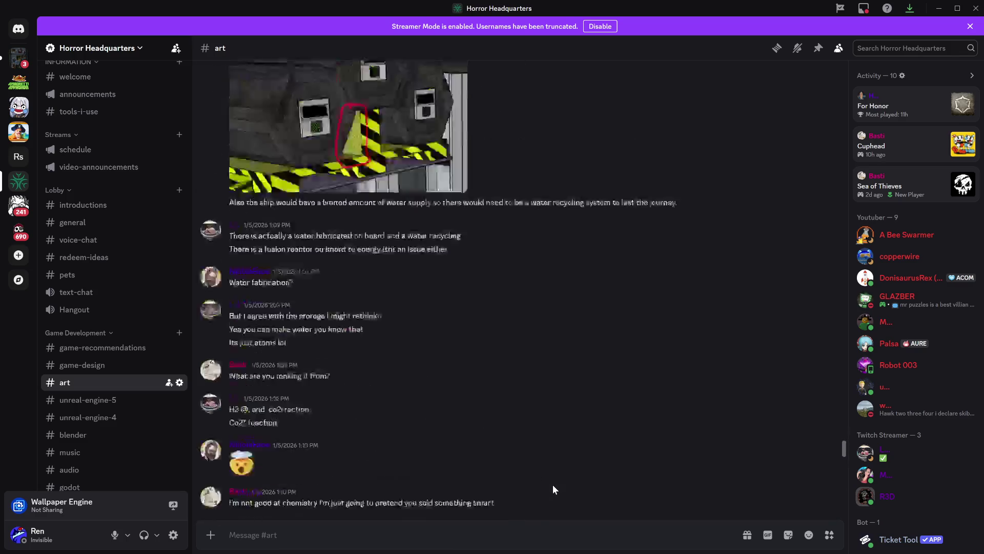
pyautogui.scroll(-3, 552, 472)
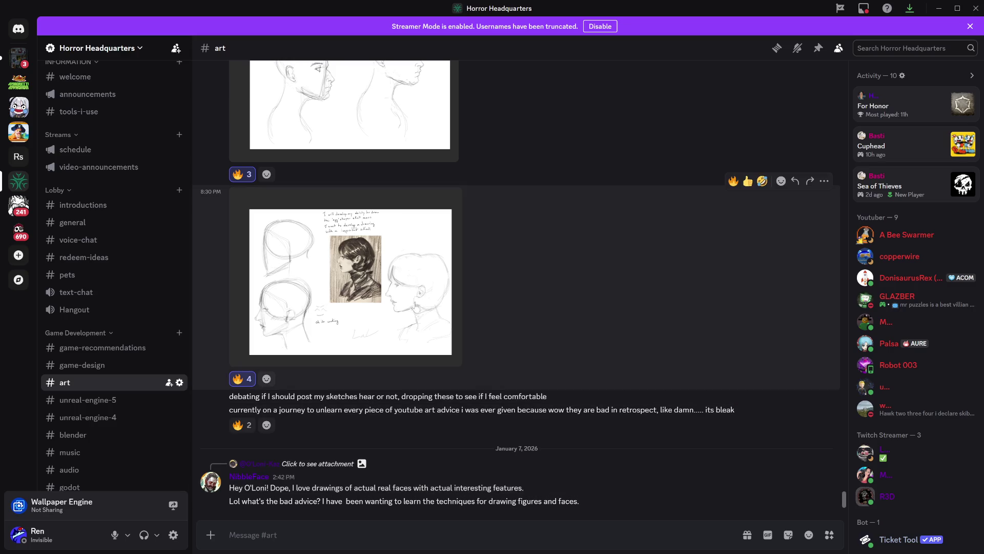
pyautogui.click(350, 282)
# - Scroll up and down through the pencil sketch posts
pyautogui.scroll(15, 554, 346)
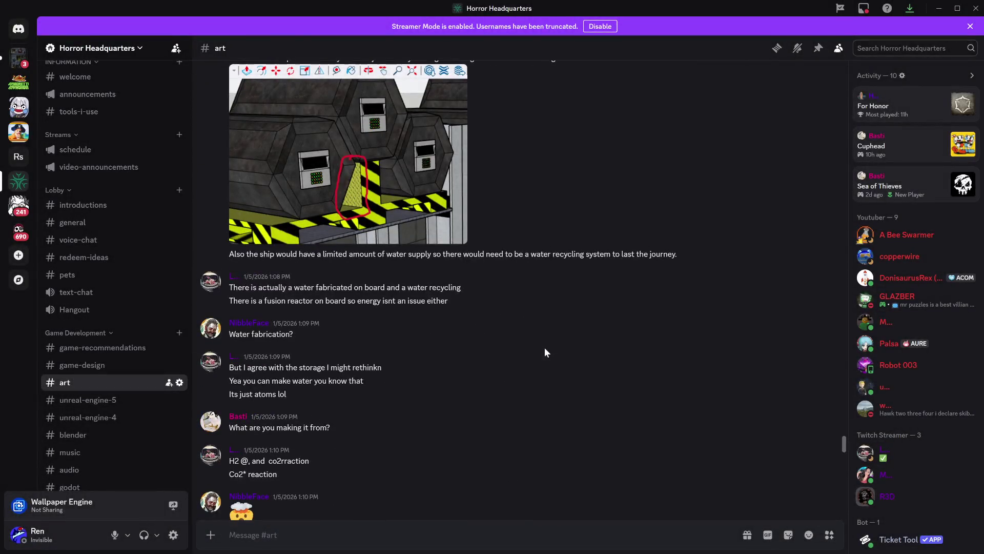
pyautogui.scroll(-15, 544, 347)
pyautogui.scroll(-10, 545, 352)
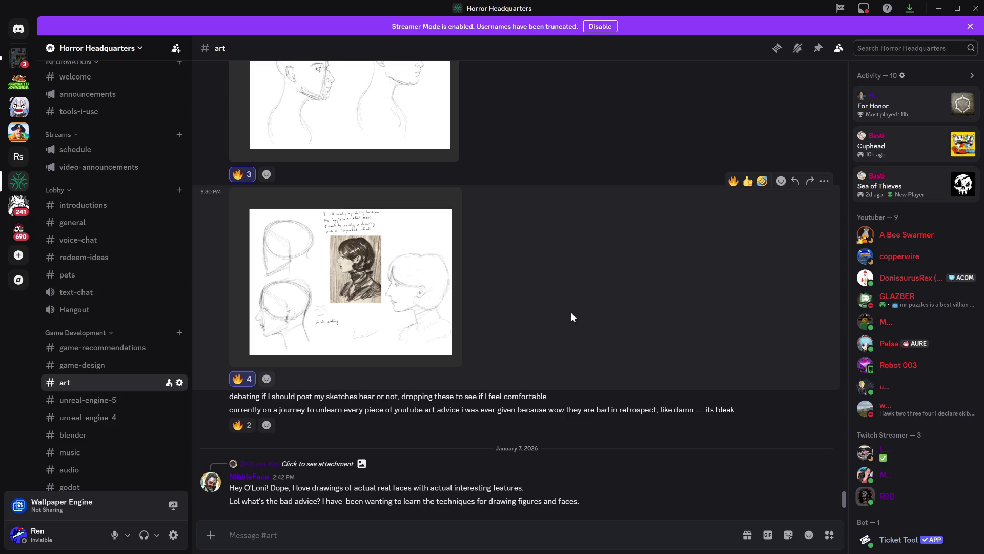
pyautogui.scroll(15, 627, 336)
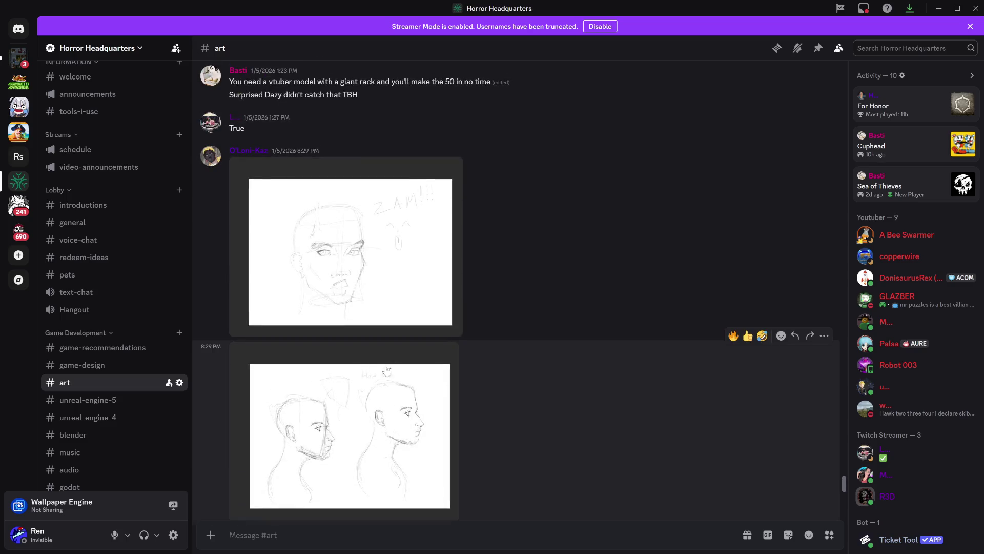
pyautogui.scroll(10, 528, 375)
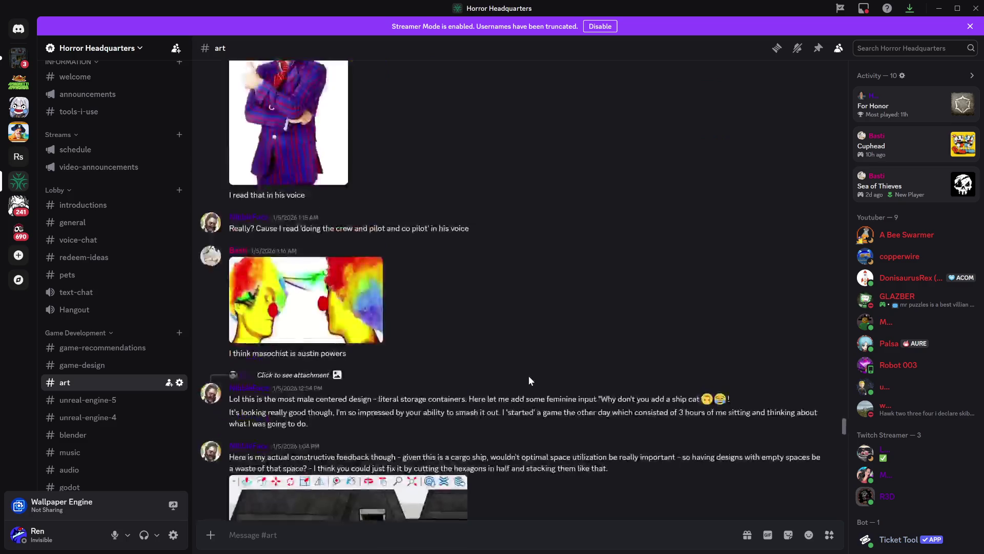
pyautogui.scroll(-5, 441, 343)
pyautogui.scroll(-15, 492, 364)
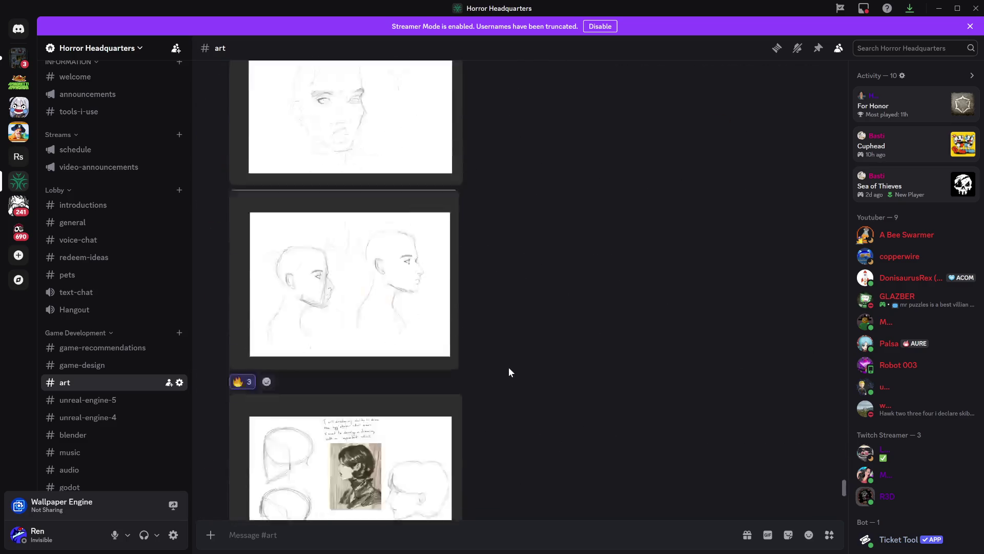
pyautogui.scroll(-5, 104, 373)
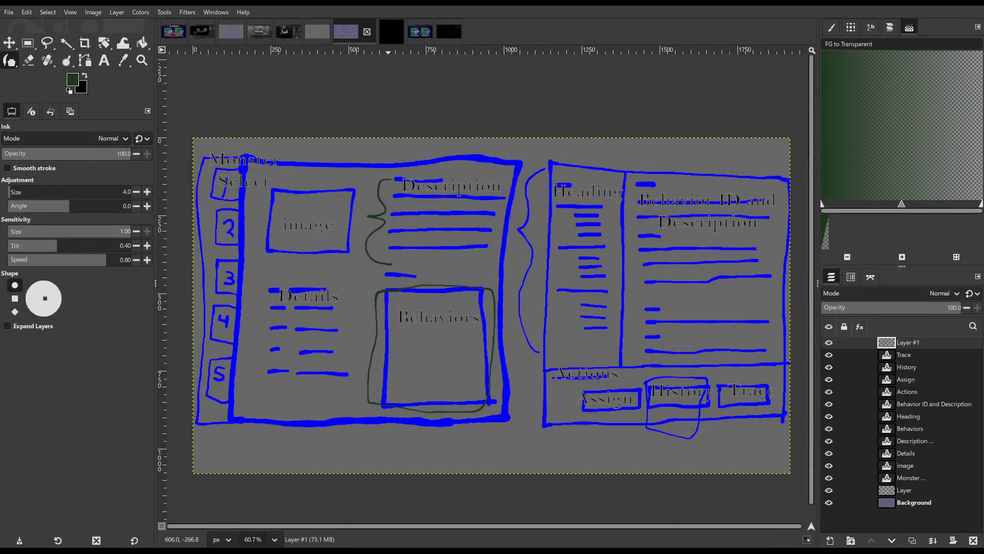
# - Switch to the green flowchart sketch and undo its strokes with Ctrl+Z
pyautogui.click(313, 34)
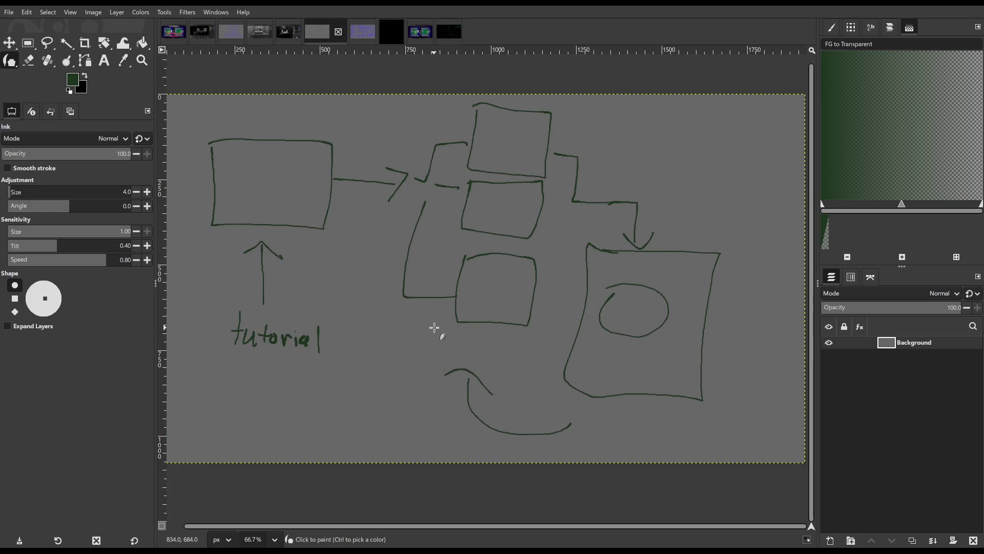
pyautogui.hotkey('ctrl', 'z')
pyautogui.hotkey('ctrl', 'z')
pyautogui.hotkey('ctrl', 'z')
pyautogui.hotkey('ctrl', 'z')
pyautogui.hotkey('ctrl', 'z')
pyautogui.hotkey('ctrl', 'z')
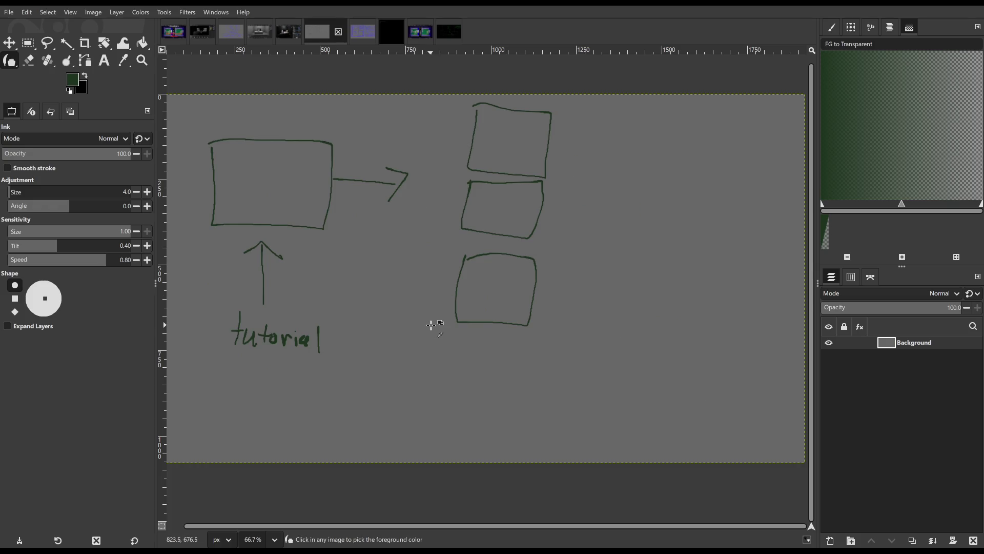
pyautogui.hotkey('ctrl', 'z')
pyautogui.hotkey('ctrl', 'z')
pyautogui.hotkey('ctrl', 'z')
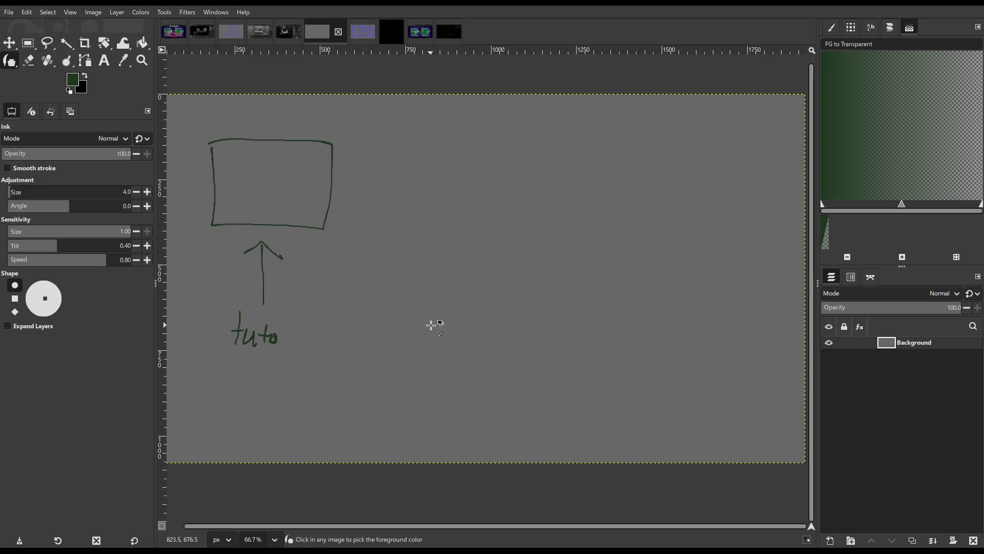
pyautogui.hotkey('ctrl', 'z')
pyautogui.hotkey('ctrl', 'z')
pyautogui.hotkey('ctrl', 'z')
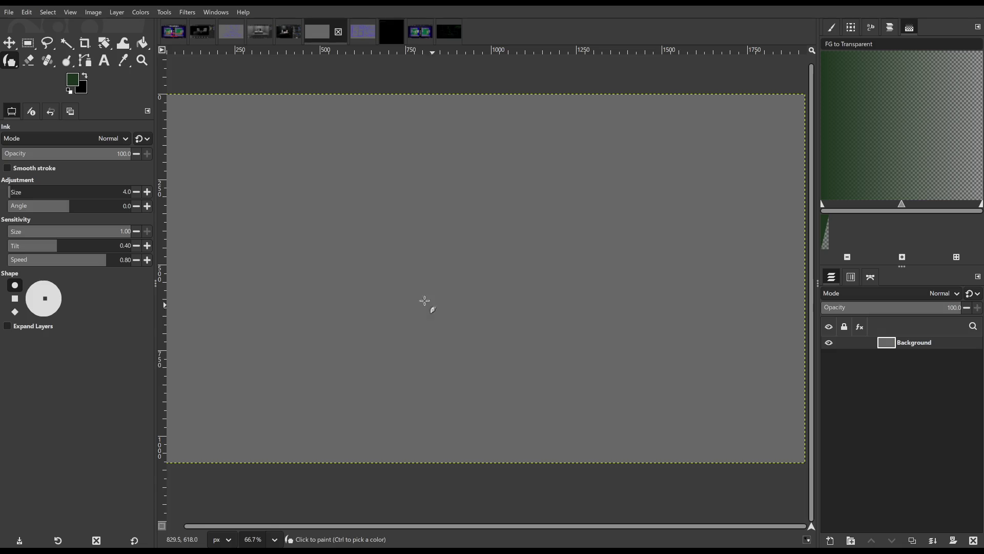
# - Draw the timeline line with arrows and label its end 'Jun 7' with a down arrow
pyautogui.moveTo(226, 129)
pyautogui.mouseDown()
pyautogui.moveTo(225, 245)
pyautogui.moveTo(242, 222)
pyautogui.moveTo(588, 239)
pyautogui.moveTo(640, 232)
pyautogui.moveTo(635, 265)
pyautogui.mouseUp()
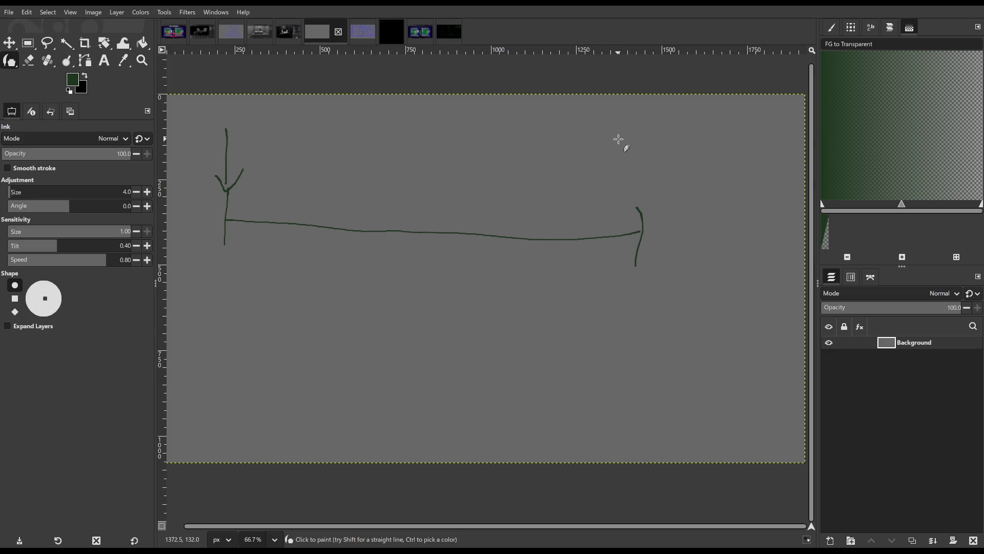
pyautogui.moveTo(610, 156)
pyautogui.mouseDown()
pyautogui.moveTo(637, 138)
pyautogui.moveTo(641, 163)
pyautogui.moveTo(661, 154)
pyautogui.moveTo(671, 163)
pyautogui.moveTo(724, 137)
pyautogui.moveTo(704, 167)
pyautogui.mouseUp()
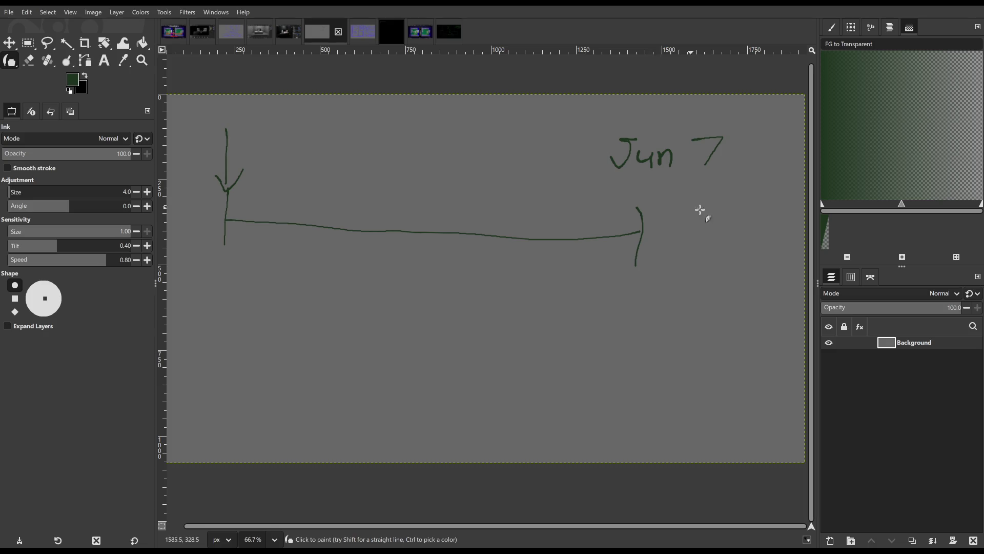
pyautogui.moveTo(640, 170)
pyautogui.mouseDown()
pyautogui.moveTo(641, 184)
pyautogui.moveTo(649, 178)
pyautogui.mouseUp()
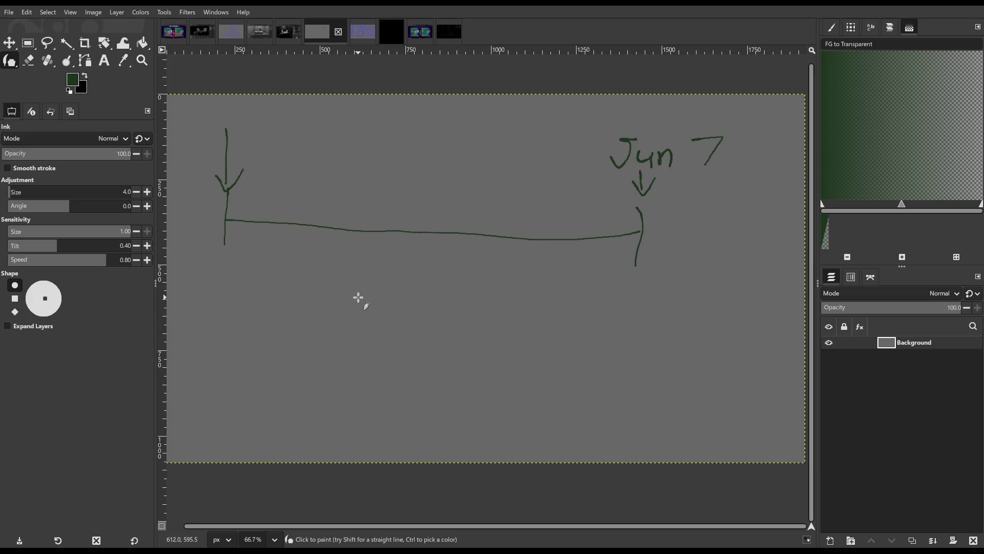
# - Draw a row of four squares beneath the timeline
pyautogui.moveTo(332, 291)
pyautogui.mouseDown()
pyautogui.moveTo(329, 313)
pyautogui.moveTo(378, 337)
pyautogui.moveTo(343, 287)
pyautogui.moveTo(328, 285)
pyautogui.mouseUp()
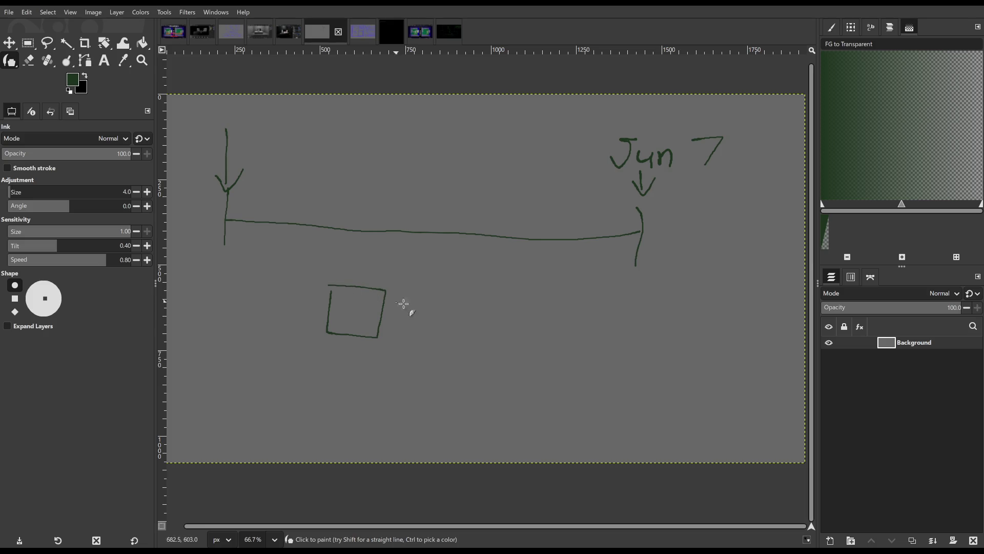
pyautogui.moveTo(404, 292)
pyautogui.mouseDown()
pyautogui.moveTo(403, 321)
pyautogui.moveTo(450, 345)
pyautogui.moveTo(450, 292)
pyautogui.moveTo(404, 288)
pyautogui.mouseUp()
pyautogui.moveTo(482, 293)
pyautogui.mouseDown()
pyautogui.moveTo(479, 341)
pyautogui.moveTo(529, 297)
pyautogui.moveTo(481, 295)
pyautogui.mouseUp()
pyautogui.moveTo(552, 302)
pyautogui.mouseDown()
pyautogui.moveTo(575, 346)
pyautogui.moveTo(567, 305)
pyautogui.moveTo(553, 302)
pyautogui.mouseUp()
# - Draw a stick-figure dog beside the squares, redoing its legs, and begin writing 'Fast' below
pyautogui.moveTo(699, 319)
pyautogui.mouseDown()
pyautogui.moveTo(713, 301)
pyautogui.moveTo(728, 330)
pyautogui.mouseUp()
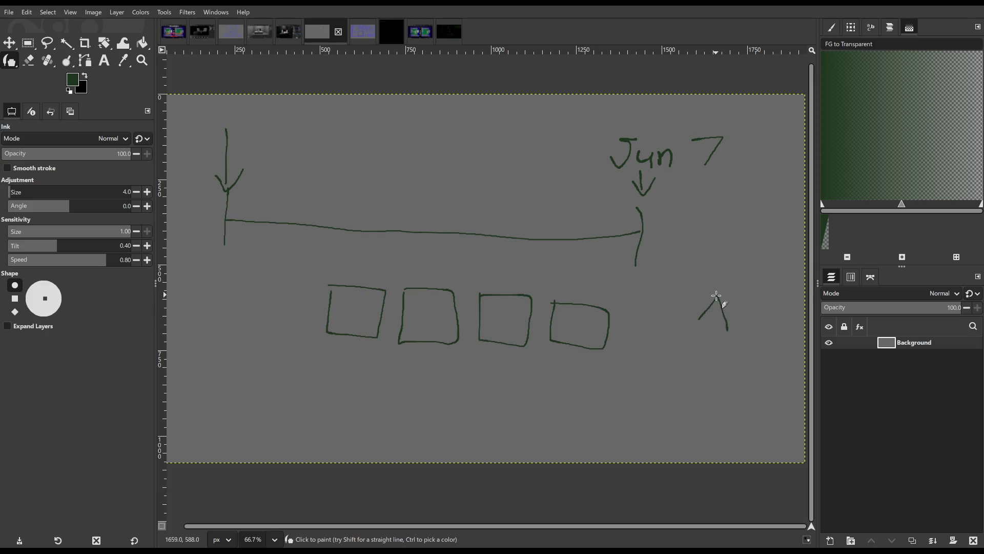
pyautogui.hotkey('ctrl', 'z')
pyautogui.moveTo(673, 313)
pyautogui.mouseDown()
pyautogui.moveTo(697, 292)
pyautogui.moveTo(698, 319)
pyautogui.moveTo(733, 293)
pyautogui.moveTo(725, 321)
pyautogui.moveTo(741, 317)
pyautogui.moveTo(747, 281)
pyautogui.moveTo(767, 277)
pyautogui.moveTo(740, 277)
pyautogui.moveTo(765, 279)
pyautogui.mouseUp()
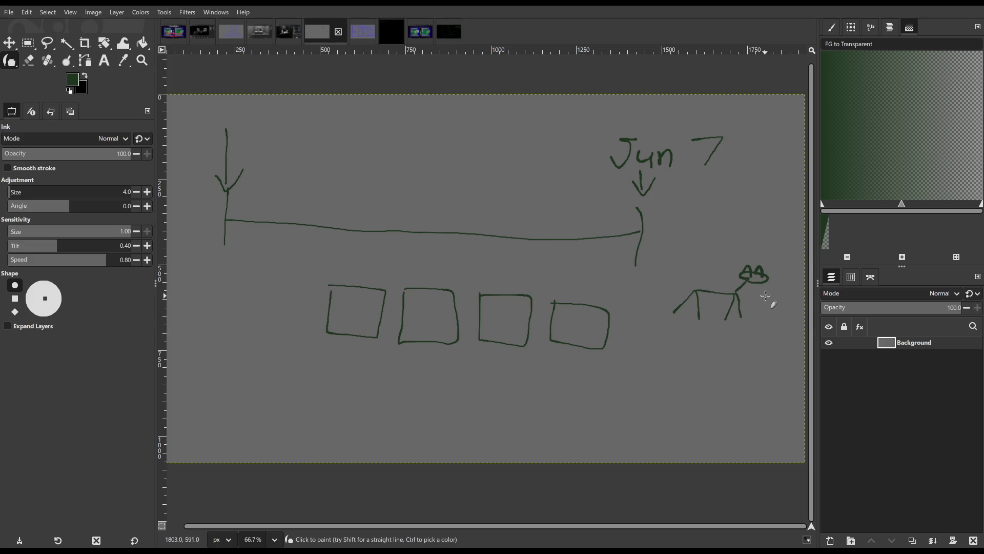
pyautogui.press('ctrl')
pyautogui.moveTo(748, 275); pyautogui.dragTo(754, 272)
pyautogui.moveTo(619, 362)
pyautogui.mouseDown()
pyautogui.moveTo(618, 382)
pyautogui.moveTo(636, 362)
pyautogui.moveTo(644, 385)
pyautogui.moveTo(669, 376)
pyautogui.mouseUp()
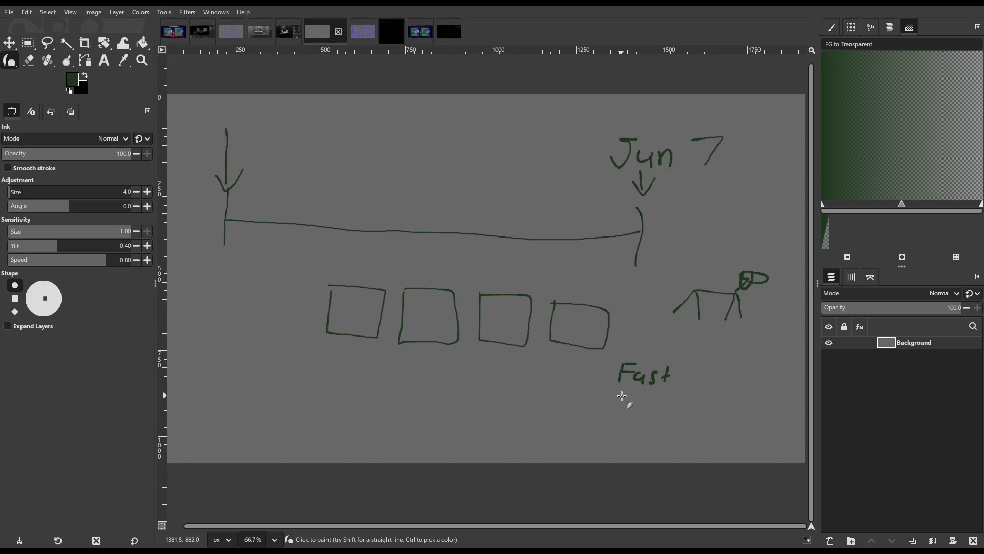
# - Write 'Golden like clark' under 'Fast', then outline the dog and the note
pyautogui.moveTo(623, 391); pyautogui.dragTo(705, 416)
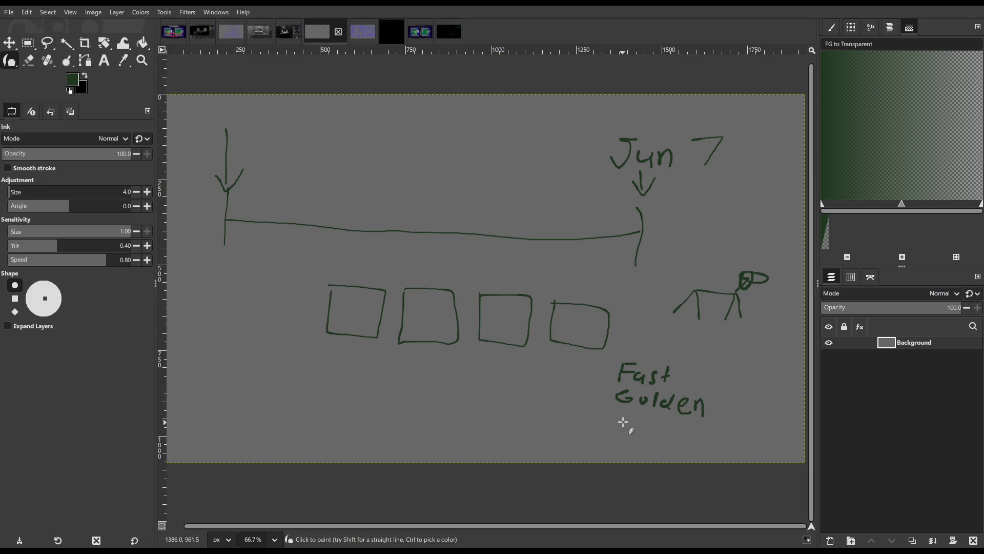
pyautogui.moveTo(619, 414)
pyautogui.mouseDown()
pyautogui.moveTo(618, 434)
pyautogui.moveTo(734, 442)
pyautogui.mouseUp()
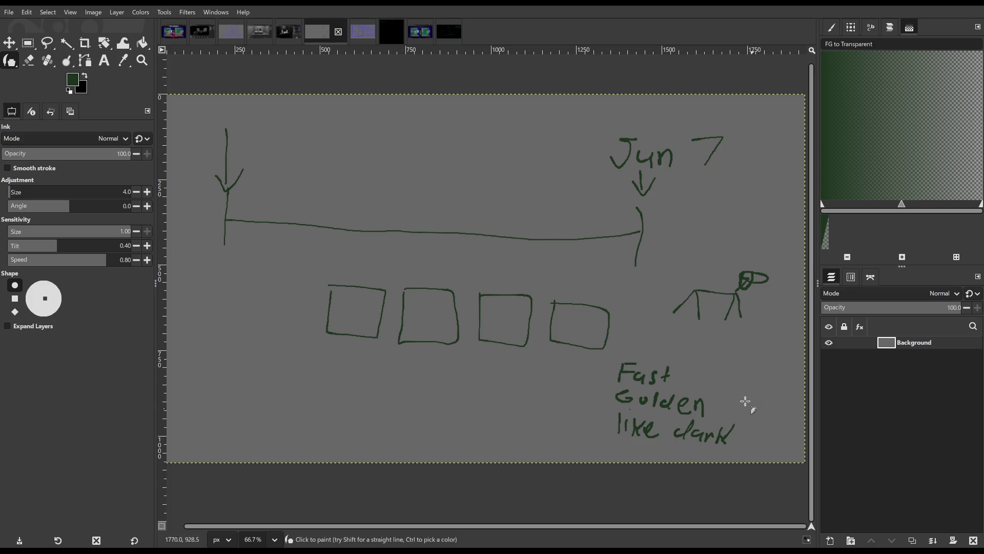
pyautogui.moveTo(610, 356)
pyautogui.mouseDown()
pyautogui.moveTo(747, 446)
pyautogui.moveTo(626, 367)
pyautogui.mouseUp()
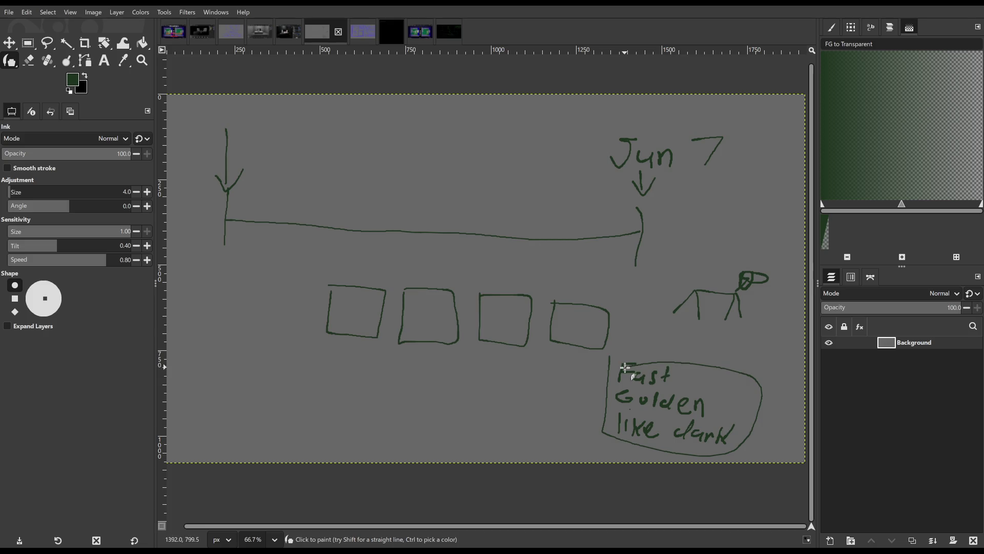
pyautogui.hotkey('ctrl', 'z')
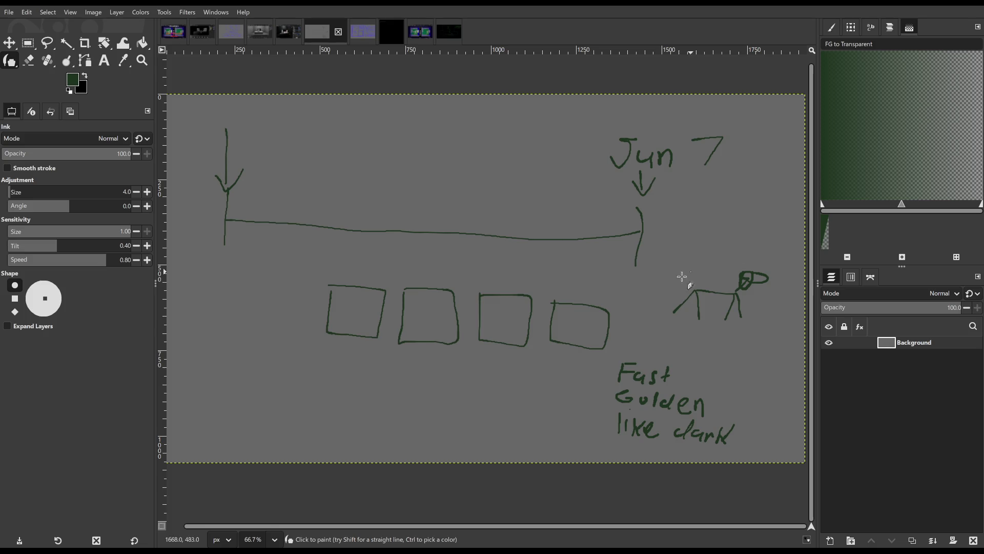
pyautogui.moveTo(672, 268)
pyautogui.mouseDown()
pyautogui.moveTo(657, 340)
pyautogui.moveTo(747, 259)
pyautogui.moveTo(681, 264)
pyautogui.mouseUp()
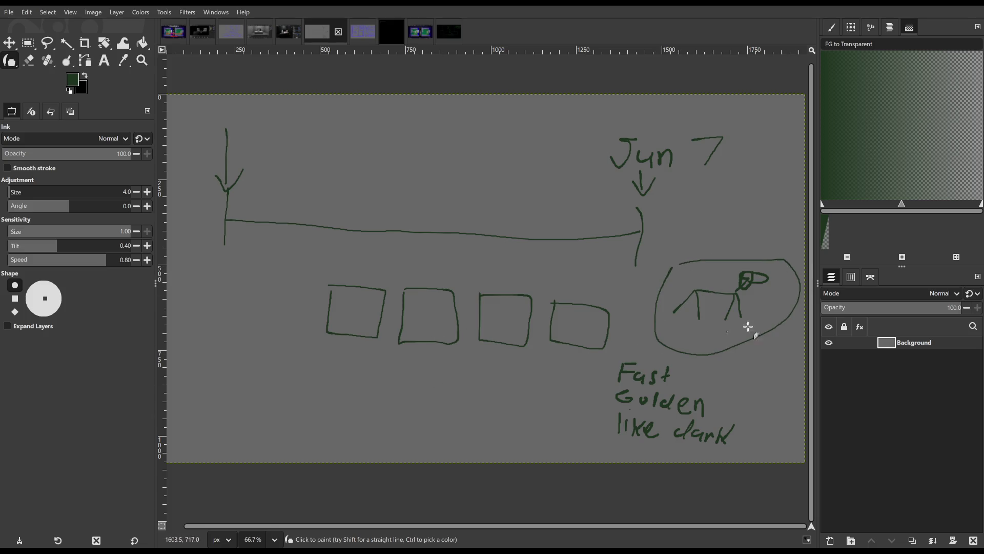
pyautogui.moveTo(610, 361)
pyautogui.mouseDown()
pyautogui.moveTo(601, 445)
pyautogui.moveTo(753, 448)
pyautogui.moveTo(672, 356)
pyautogui.moveTo(487, 385)
pyautogui.moveTo(352, 352)
pyautogui.moveTo(354, 340)
pyautogui.mouseUp()
# - Draw a connector bracket with an arrowhead linking the note to the first square
pyautogui.moveTo(587, 389)
pyautogui.mouseDown()
pyautogui.moveTo(602, 410)
pyautogui.moveTo(601, 388)
pyautogui.mouseUp()
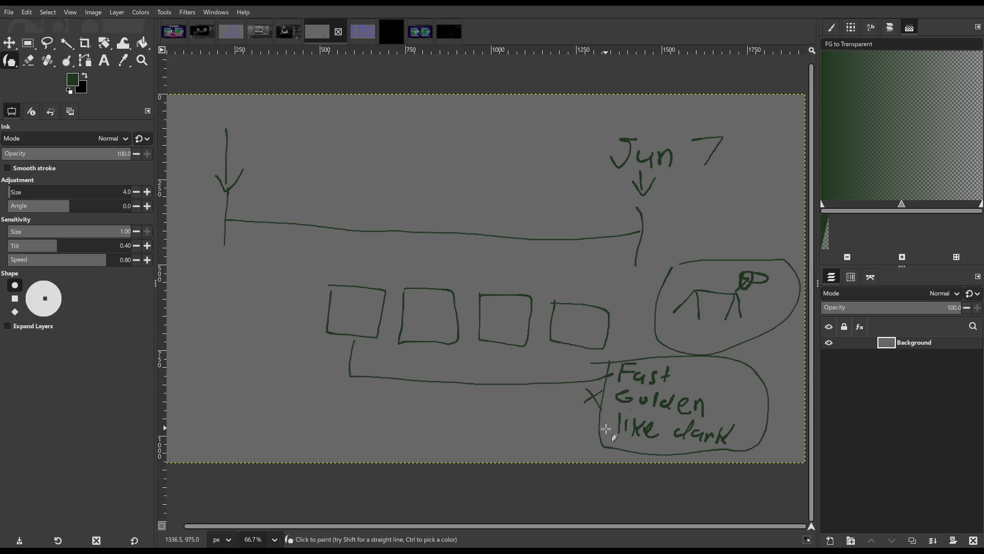
pyautogui.moveTo(607, 429)
pyautogui.mouseDown()
pyautogui.moveTo(374, 413)
pyautogui.moveTo(354, 378)
pyautogui.moveTo(363, 385)
pyautogui.mouseUp()
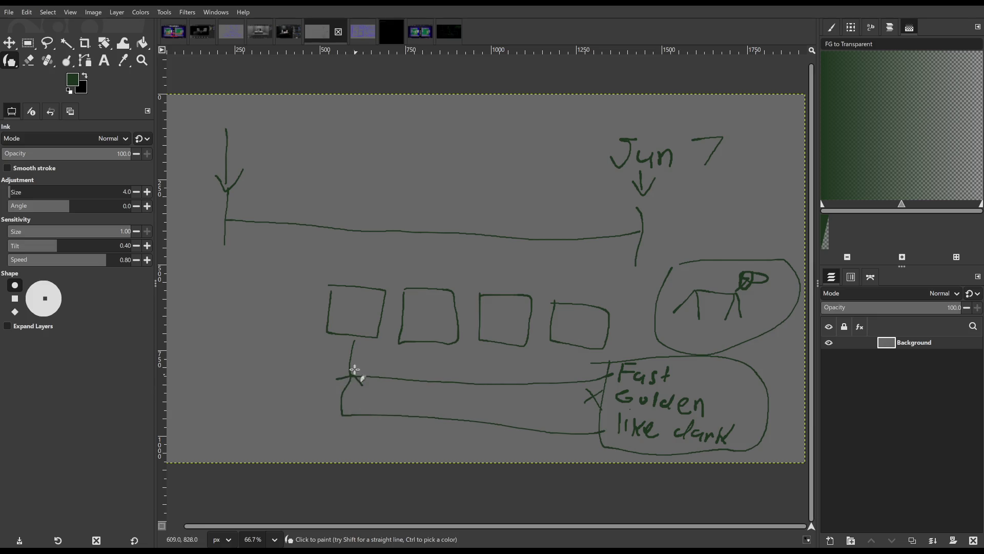
pyautogui.moveTo(344, 350); pyautogui.dragTo(366, 345)
# - Box the Jun 7 label and draw an arrow pointing down to the dog
pyautogui.moveTo(600, 124)
pyautogui.mouseDown()
pyautogui.moveTo(598, 159)
pyautogui.moveTo(647, 172)
pyautogui.moveTo(722, 175)
pyautogui.moveTo(740, 154)
pyautogui.moveTo(728, 123)
pyautogui.moveTo(601, 124)
pyautogui.mouseUp()
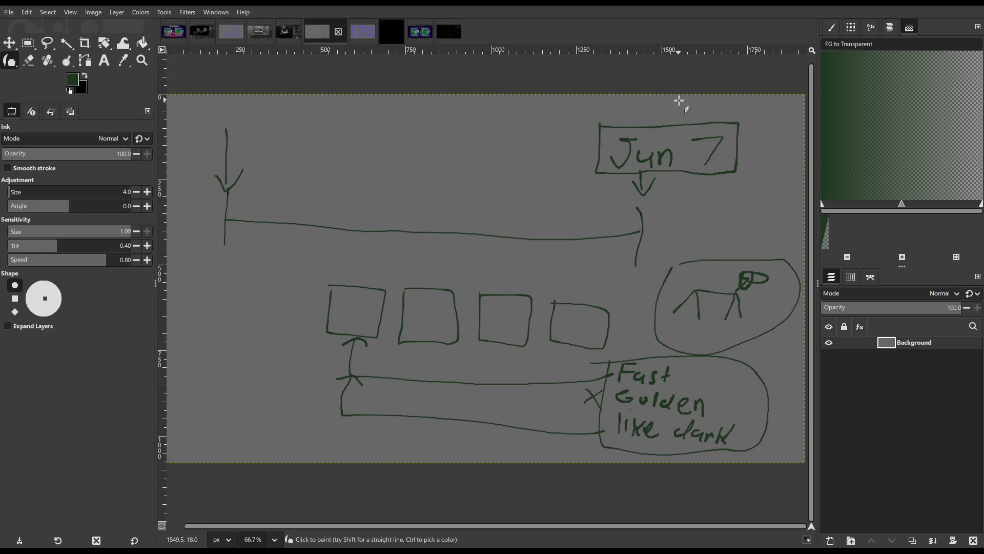
pyautogui.press('ctrl')
pyautogui.moveTo(721, 202)
pyautogui.mouseDown()
pyautogui.moveTo(731, 262)
pyautogui.moveTo(754, 237)
pyautogui.mouseUp()
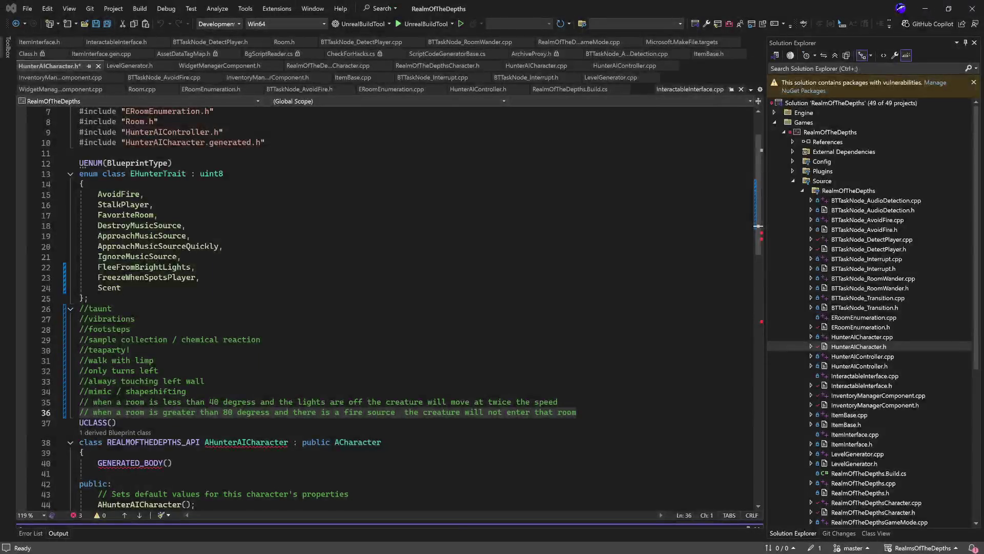
# - Select, then deselect, the block of trait-idea comments in HunterAICharacter.h
pyautogui.scroll(1, 308, 308)
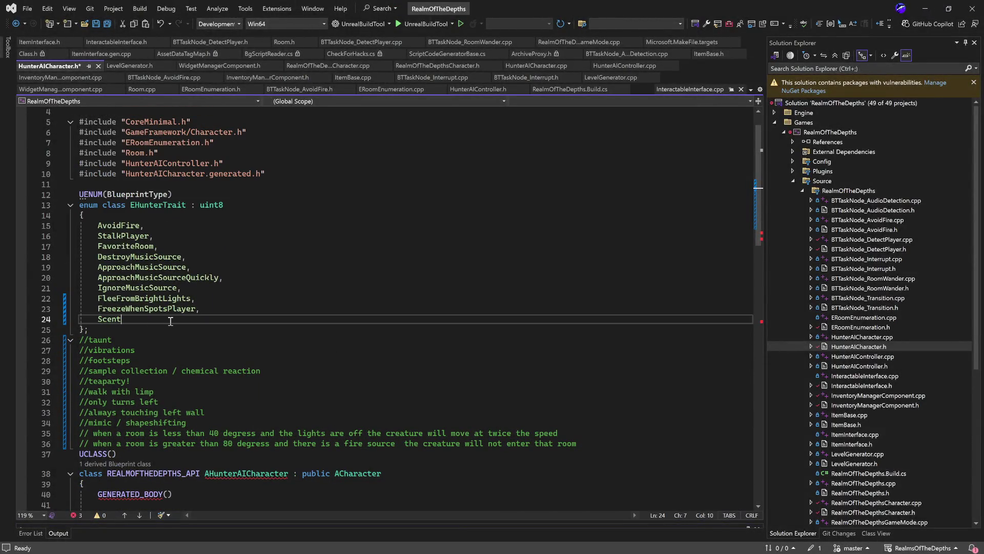
pyautogui.moveTo(123, 319)
pyautogui.mouseDown()
pyautogui.moveTo(67, 258)
pyautogui.moveTo(69, 225)
pyautogui.mouseUp()
pyautogui.click(250, 331)
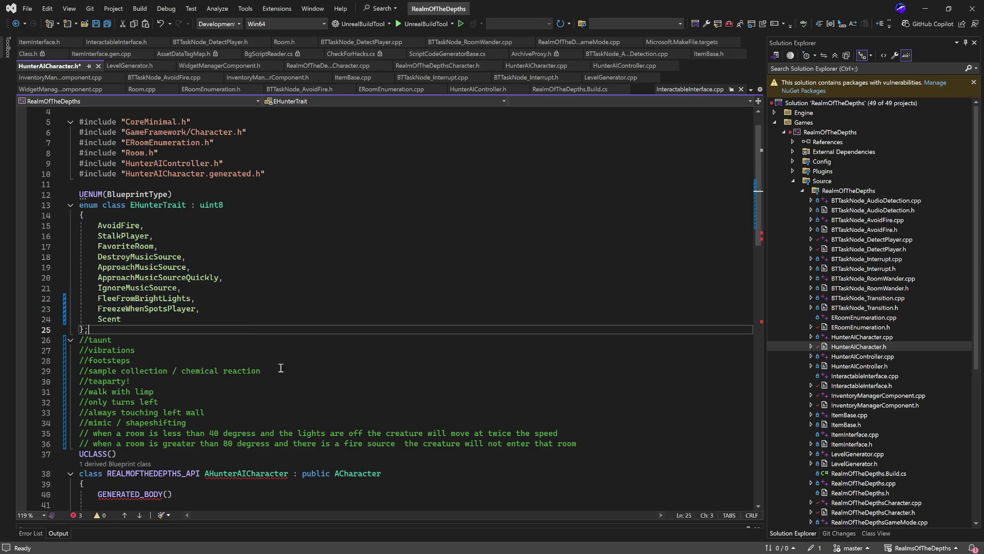
pyautogui.moveTo(594, 444)
pyautogui.mouseDown()
pyautogui.moveTo(102, 433)
pyautogui.moveTo(70, 340)
pyautogui.mouseUp()
pyautogui.click(208, 353)
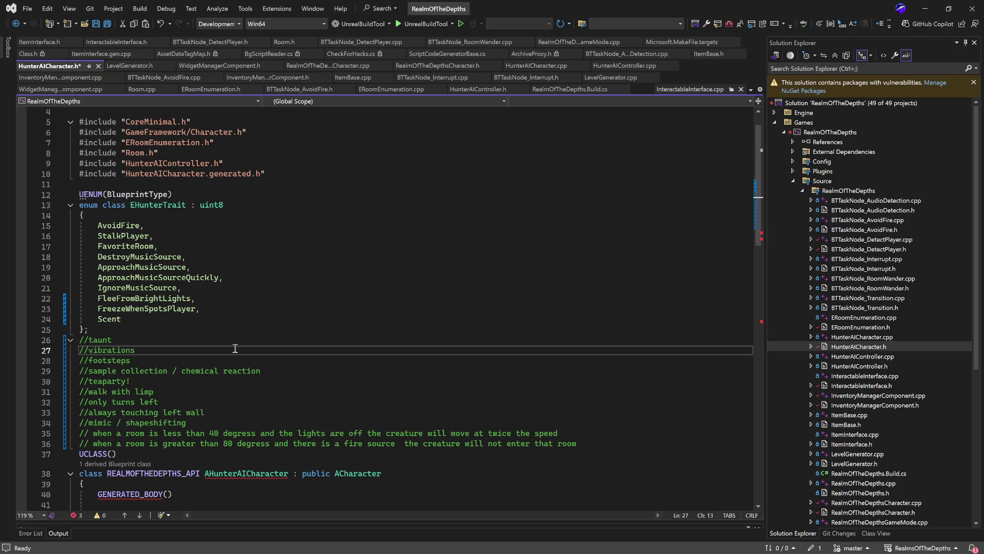
# - Add a '//reaction to stimulus' comment after the last trait note, above UCLASS
pyautogui.click(607, 444)
pyautogui.press('Return')
pyautogui.press('Return')
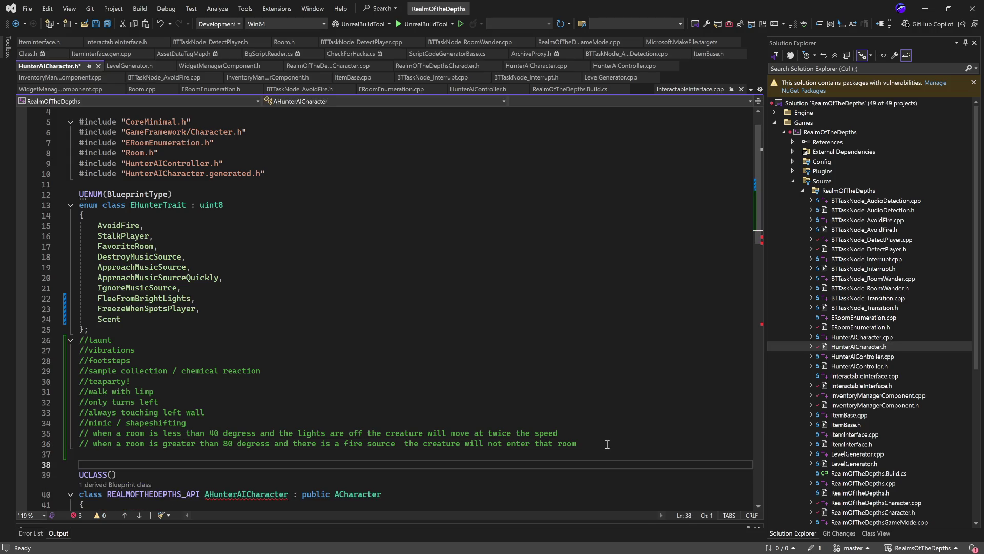
pyautogui.write('//')
pyautogui.write('reaction to ')
pyautogui.write('stimu')
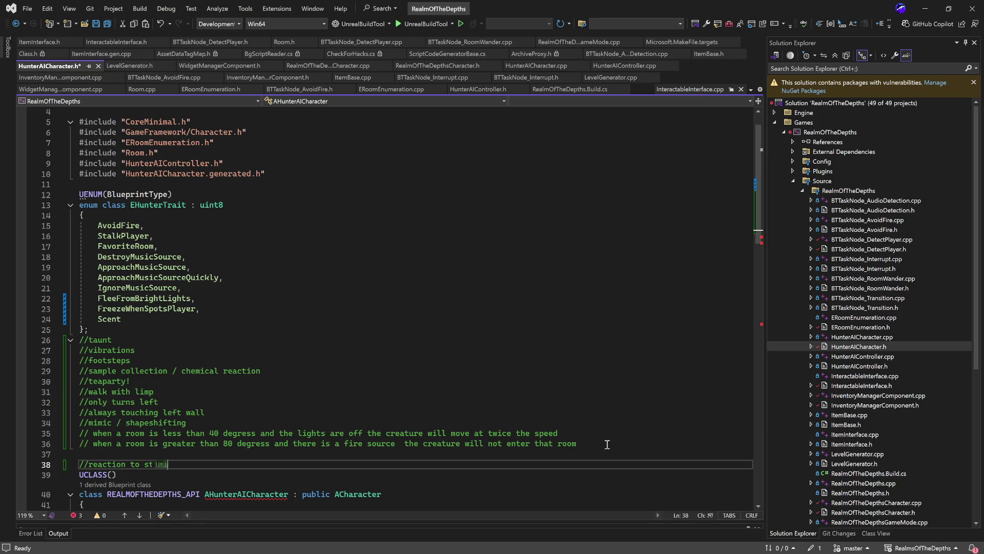
pyautogui.write('lus')
pyautogui.press('Return')
pyautogui.press('Return')
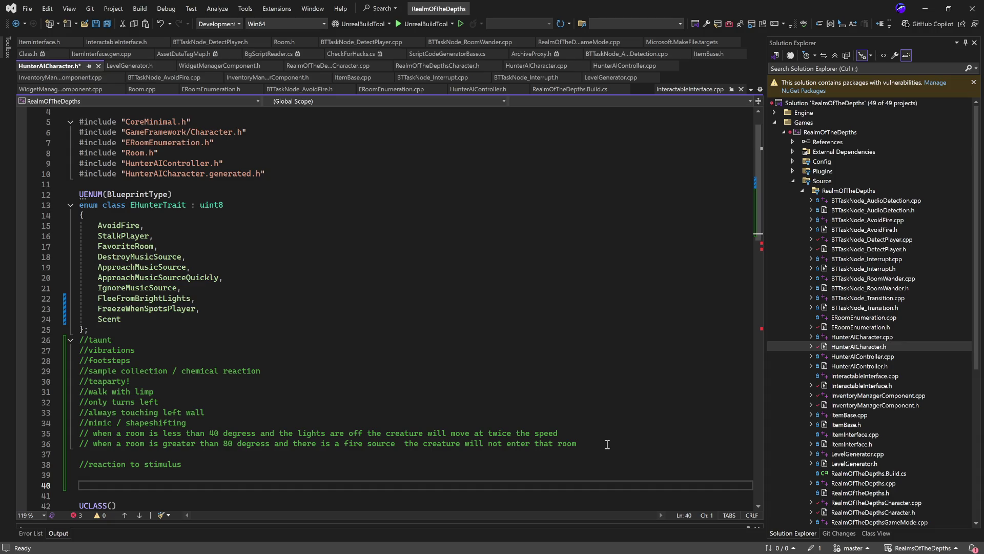
# - Look through the BTTaskNode_AudioDetection files and BTTaskNode_AvoidFire.cpp's trait check on line 28
pyautogui.doubleClick(872, 200)
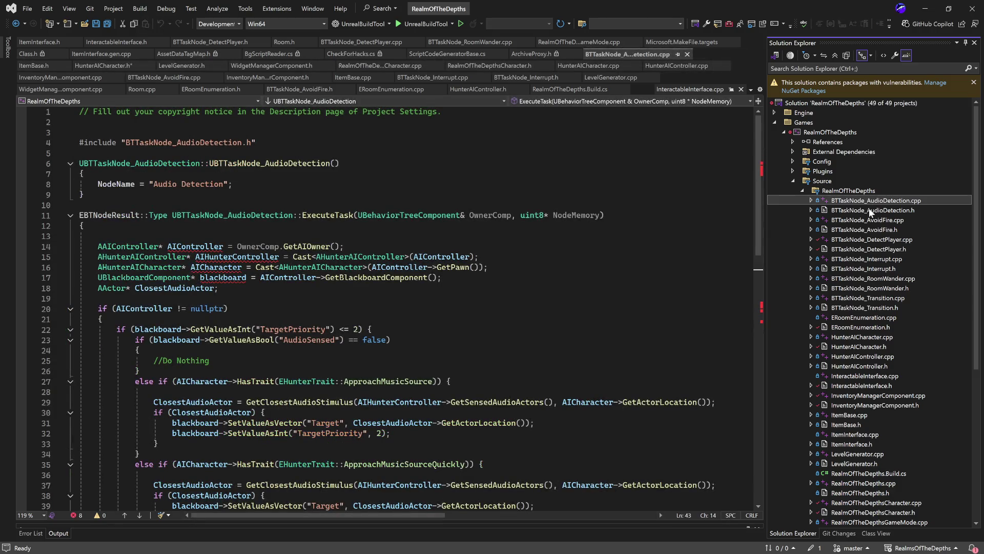
pyautogui.click(870, 210)
pyautogui.click(867, 219)
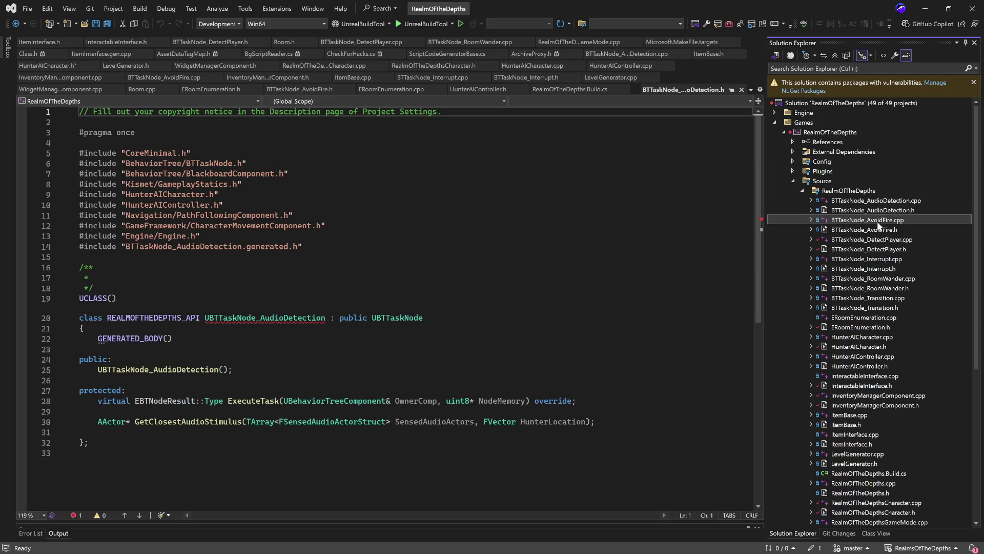
pyautogui.click(432, 388)
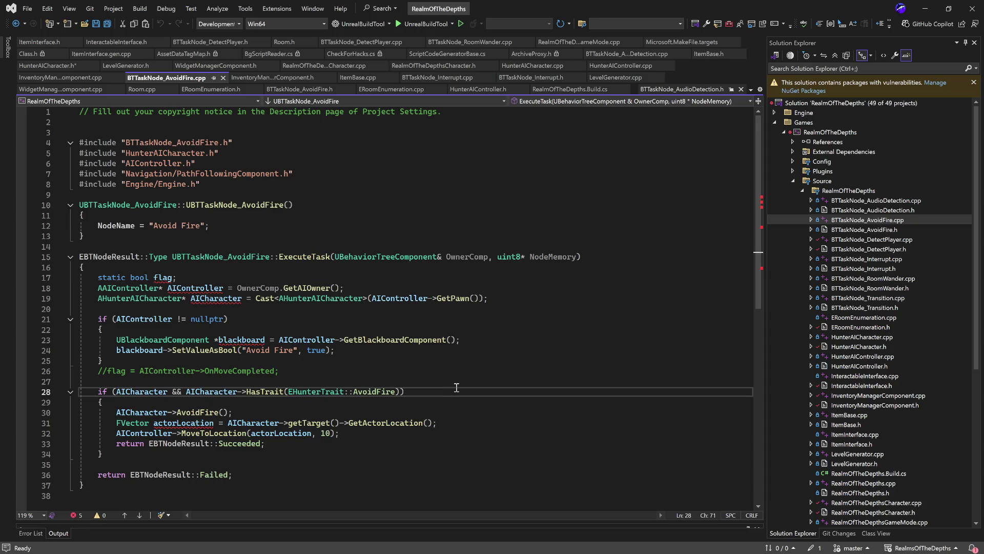
pyautogui.scroll(-2, 455, 387)
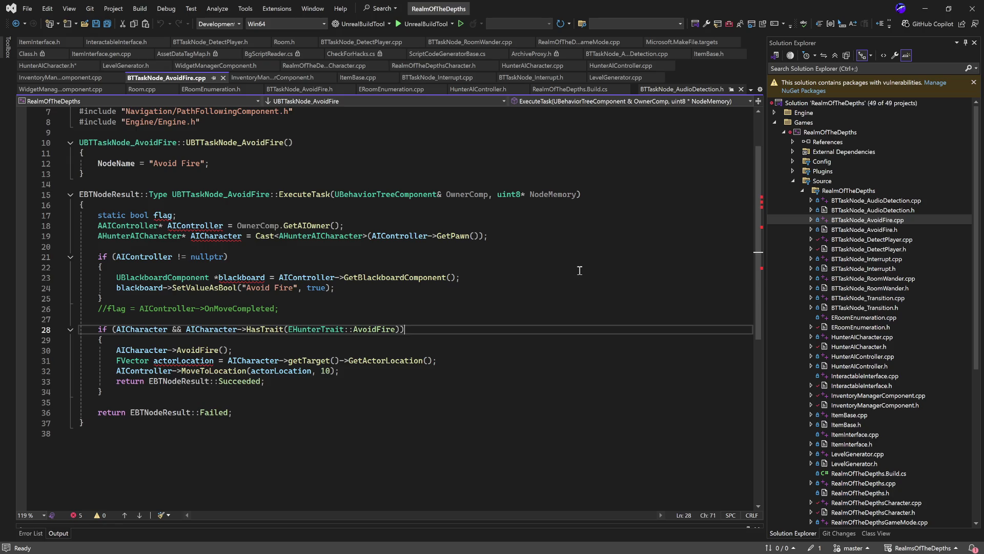
# - Compare the AvoidFire header and source, select the ExecuteTask body, then open HunterAICharacter.cpp
pyautogui.click(885, 230)
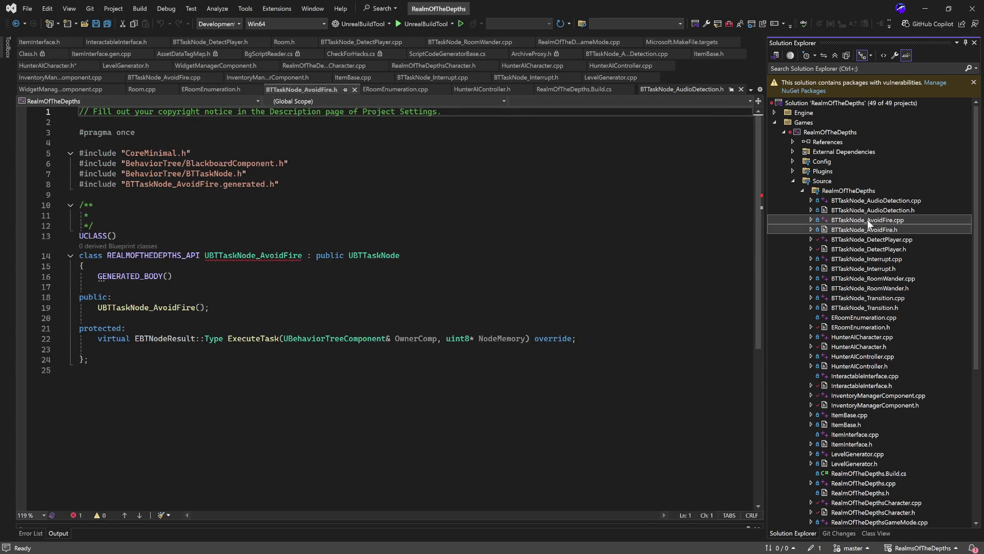
pyautogui.click(871, 223)
pyautogui.scroll(-1, 564, 282)
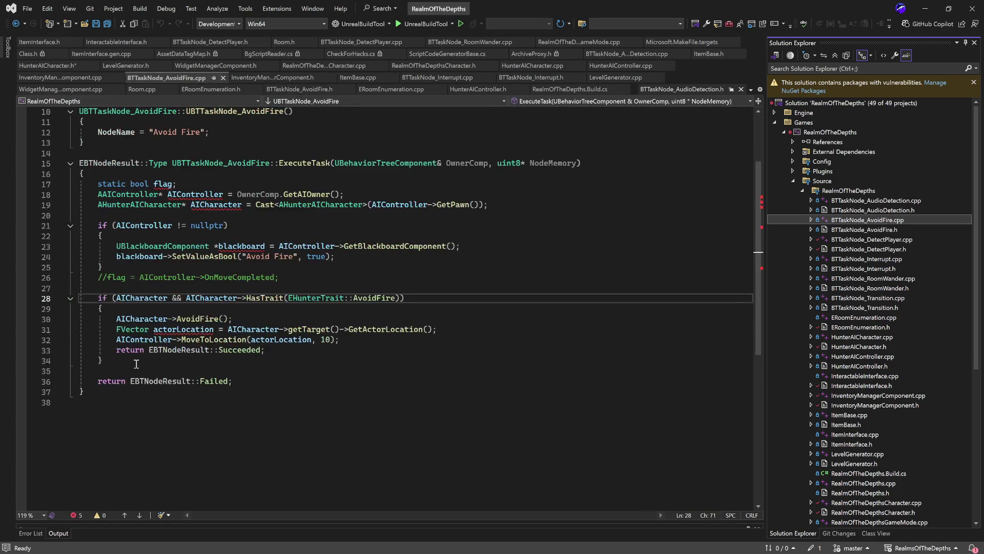
pyautogui.moveTo(55, 360); pyautogui.dragTo(55, 183)
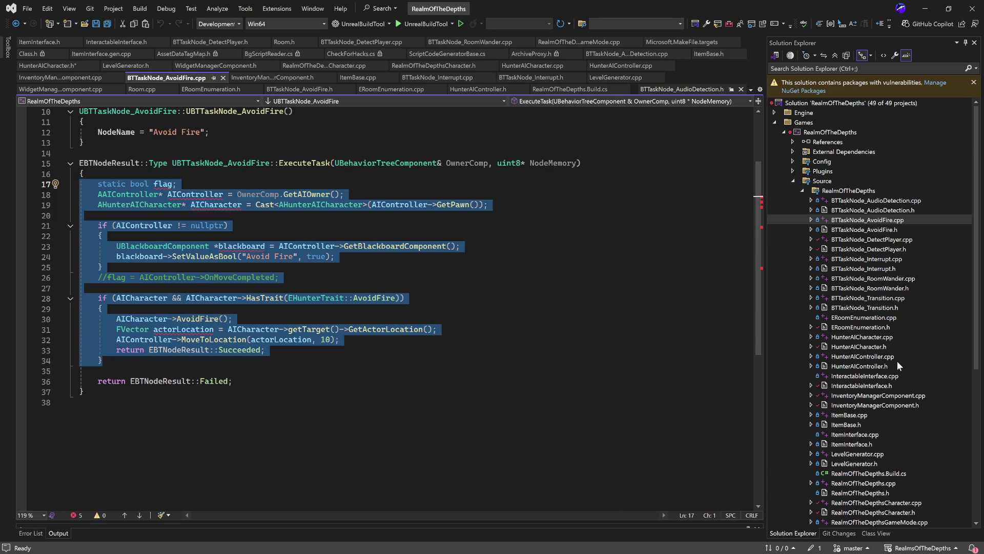
pyautogui.doubleClick(883, 337)
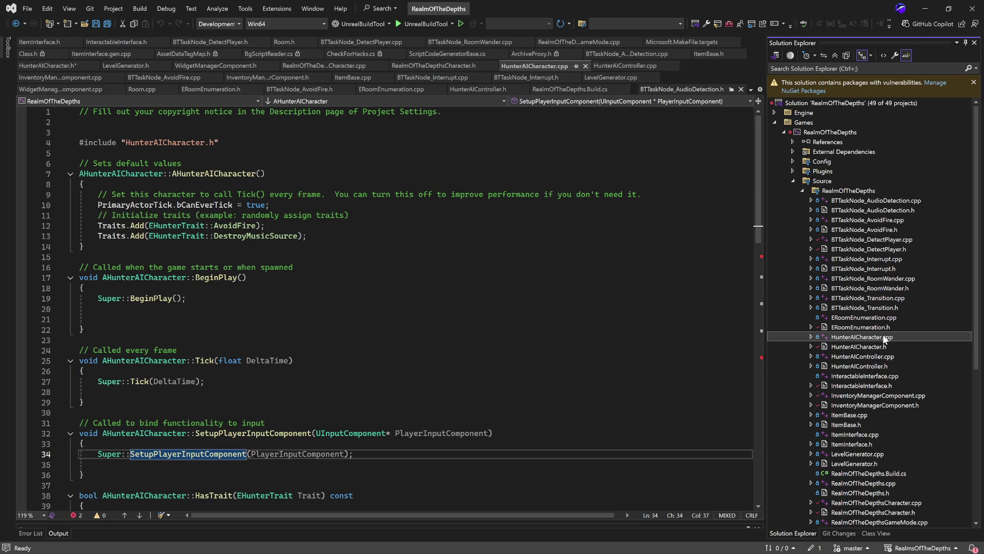
# - Skim HunterAICharacter.cpp and HunterAICharacter.h, then open HunterAIController.cpp
pyautogui.scroll(-9, 480, 344)
pyautogui.scroll(-4, 480, 344)
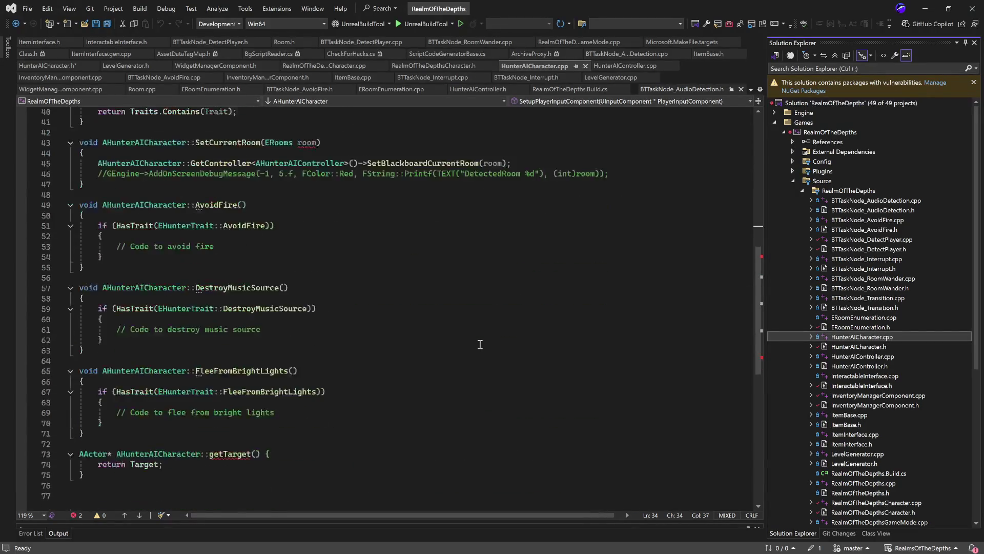
pyautogui.scroll(13, 473, 375)
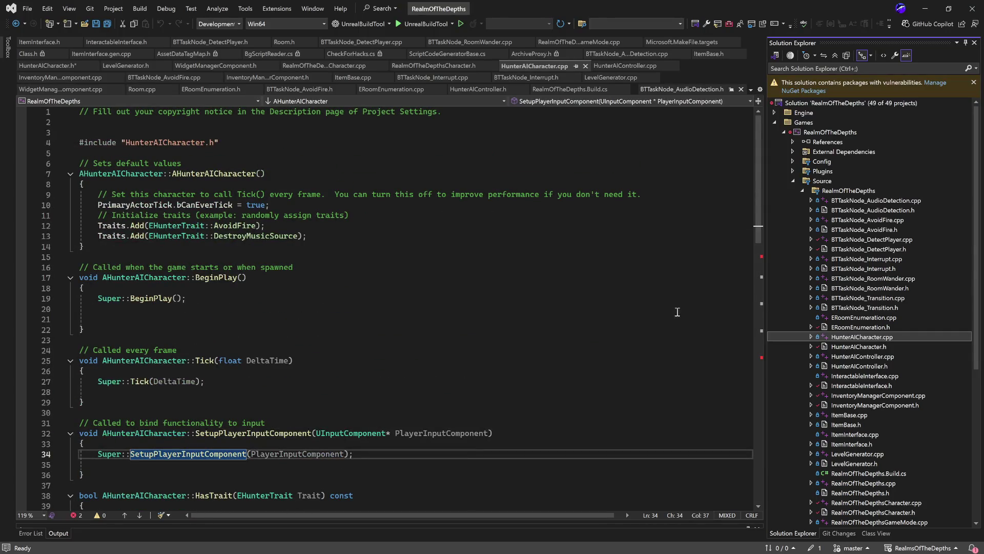
pyautogui.doubleClick(872, 347)
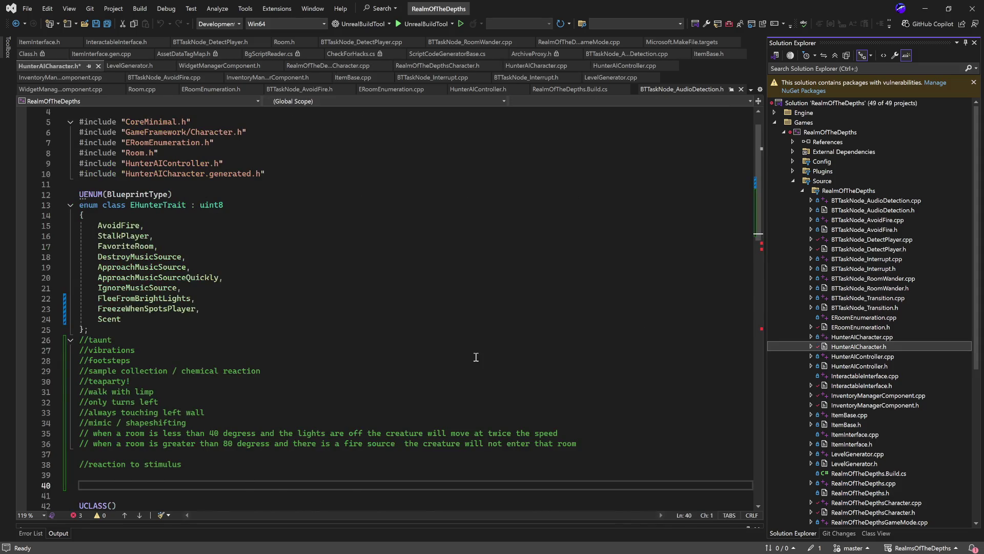
pyautogui.scroll(-14, 475, 357)
pyautogui.scroll(-6, 476, 356)
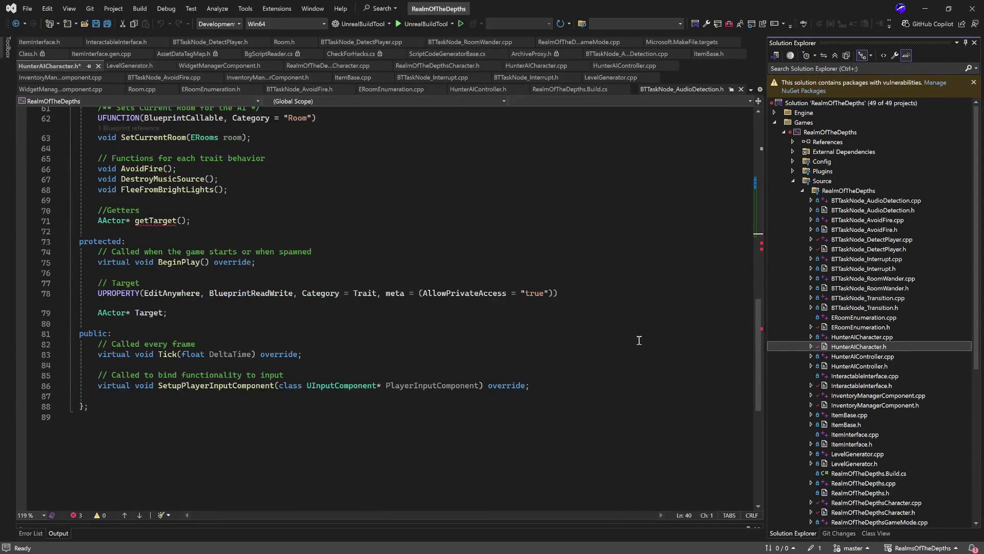
pyautogui.doubleClick(888, 358)
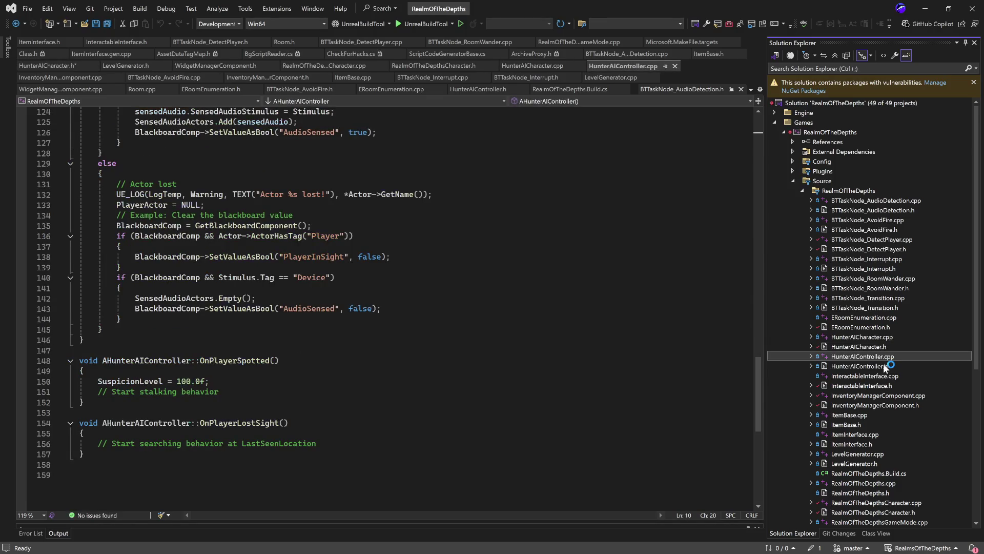
# - Point out SuspicionLevel and AggressionLevel, then select the IncreaseSuspicion and IncreaseAggression functions
pyautogui.scroll(5, 226, 396)
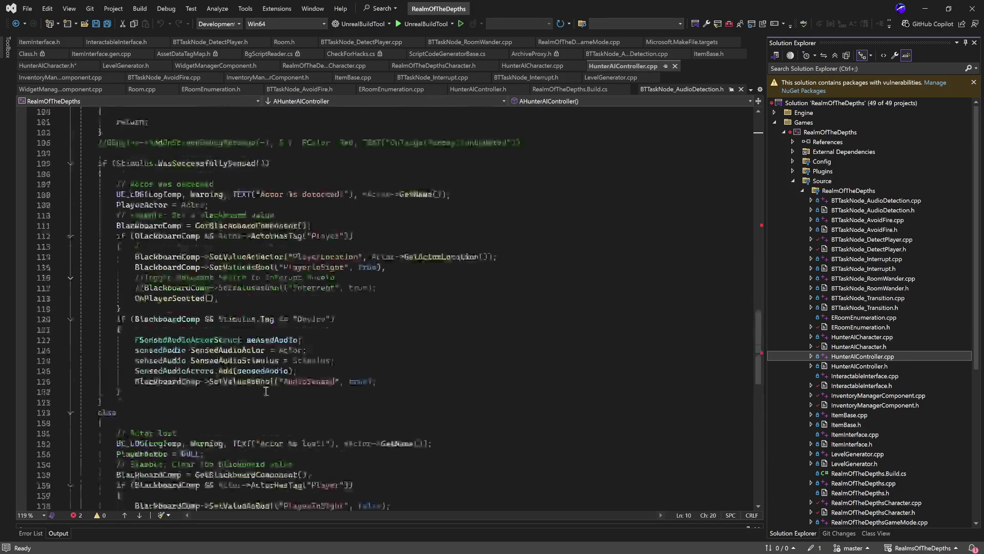
pyautogui.scroll(-5, 225, 396)
pyautogui.click(145, 354)
pyautogui.scroll(20, 350, 379)
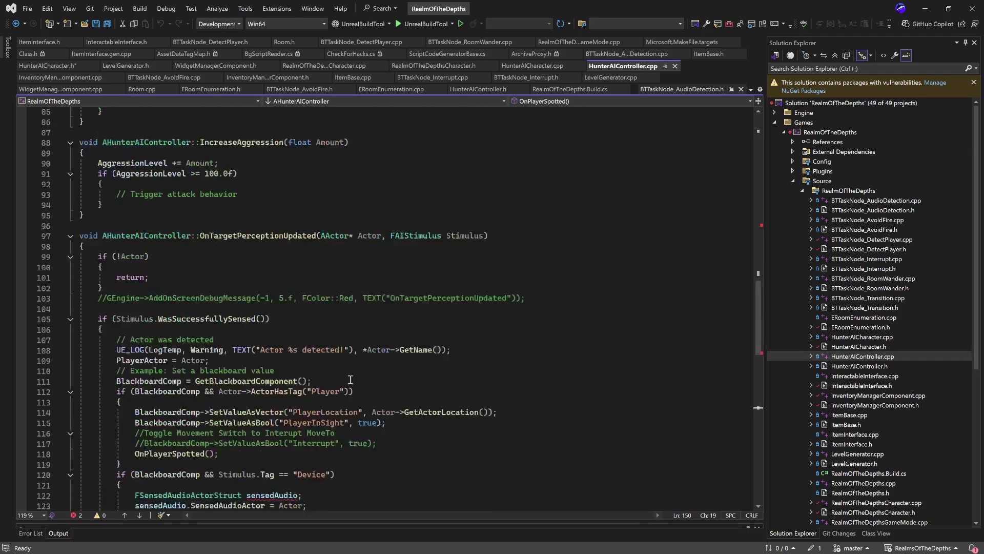
pyautogui.scroll(-6, 282, 407)
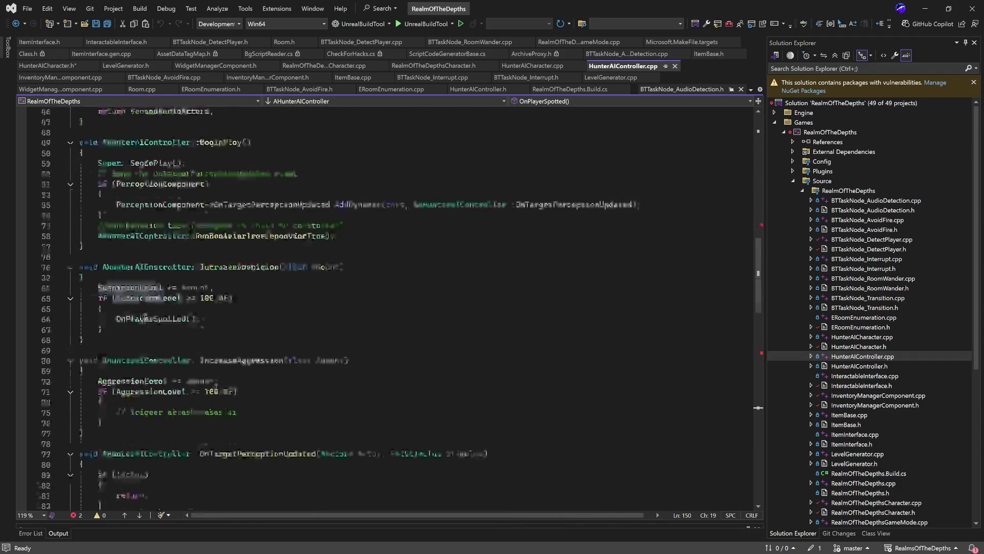
pyautogui.doubleClick(158, 382)
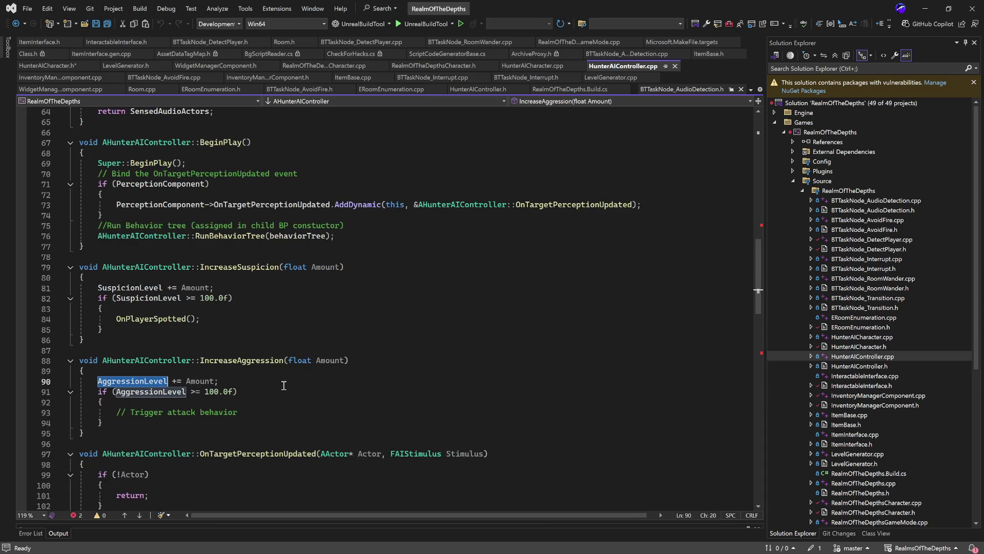
pyautogui.click(309, 381)
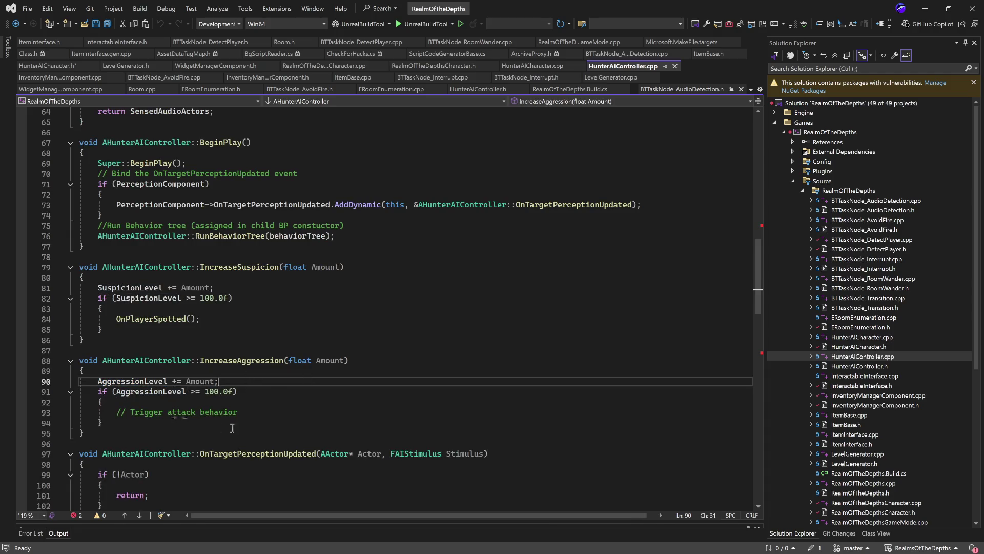
pyautogui.moveTo(224, 441)
pyautogui.mouseDown()
pyautogui.moveTo(82, 281)
pyautogui.moveTo(39, 271)
pyautogui.mouseUp()
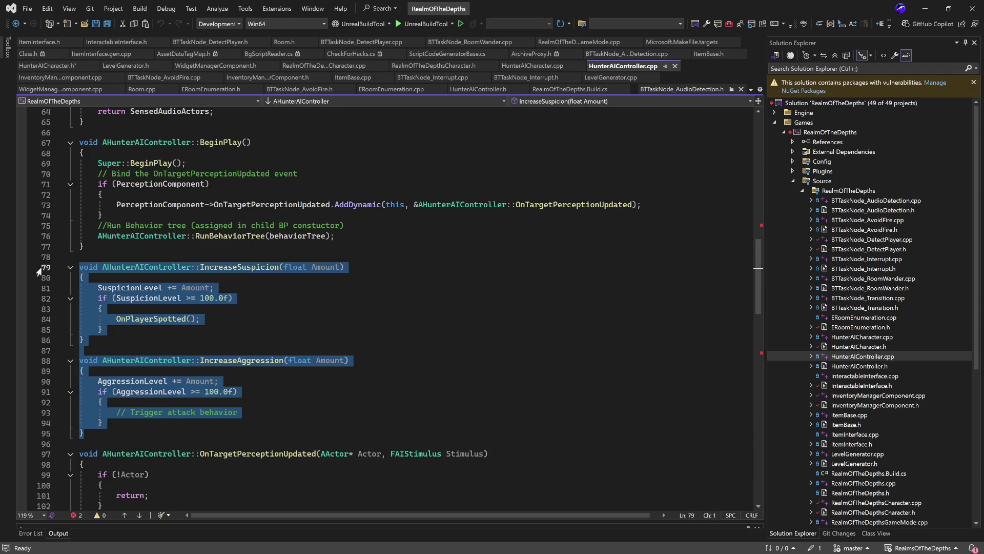
# - Highlight IncreaseSuspicion's lines 84–85 and the AggressionLevel word on line 90 without editing
pyautogui.click(247, 321)
pyautogui.moveTo(150, 332)
pyautogui.mouseDown()
pyautogui.moveTo(77, 314)
pyautogui.moveTo(66, 291)
pyautogui.mouseUp()
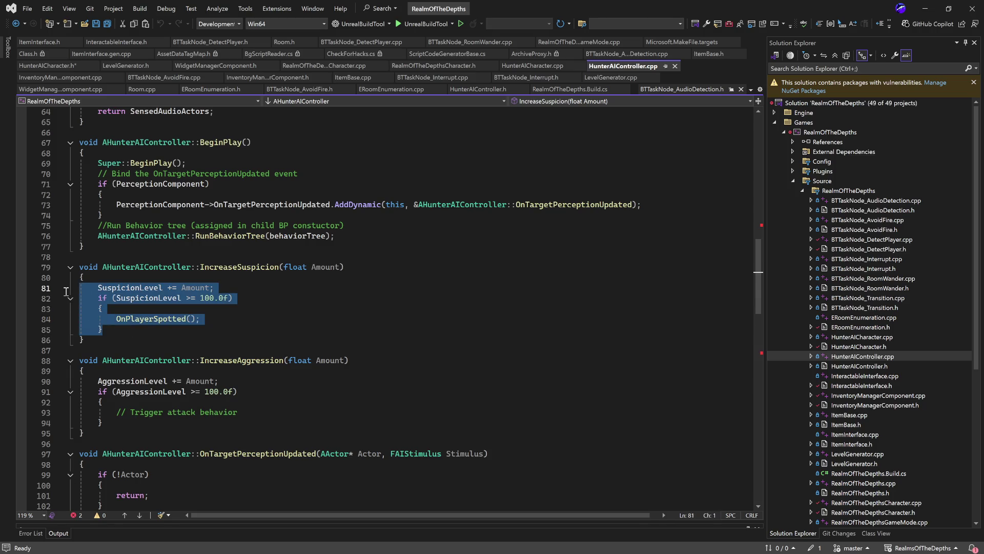
pyautogui.moveTo(202, 332)
pyautogui.mouseDown()
pyautogui.moveTo(100, 322)
pyautogui.moveTo(70, 290)
pyautogui.mouseUp()
pyautogui.doubleClick(136, 382)
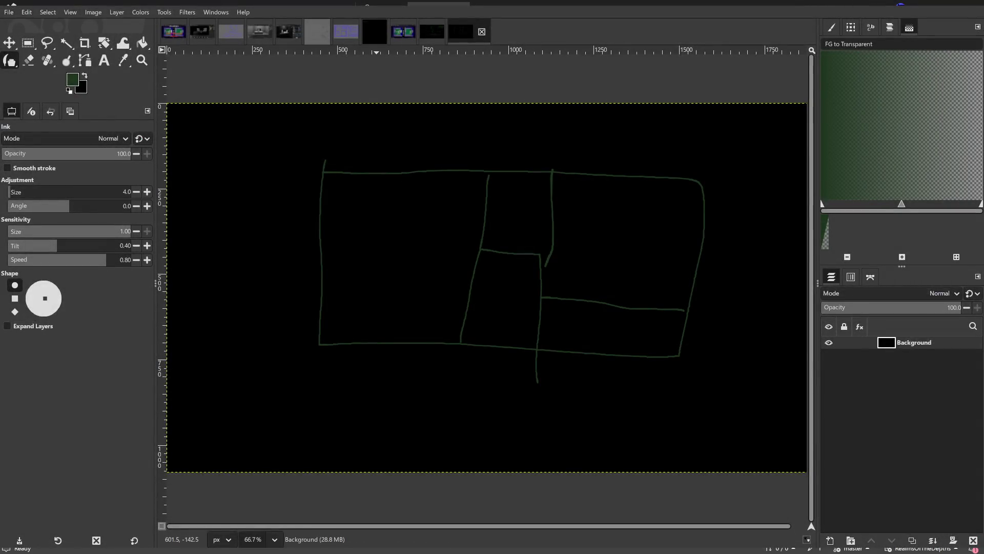
# - Cycle through the open sketch images to reach the grid-layout sketch
pyautogui.click(345, 37)
pyautogui.click(384, 34)
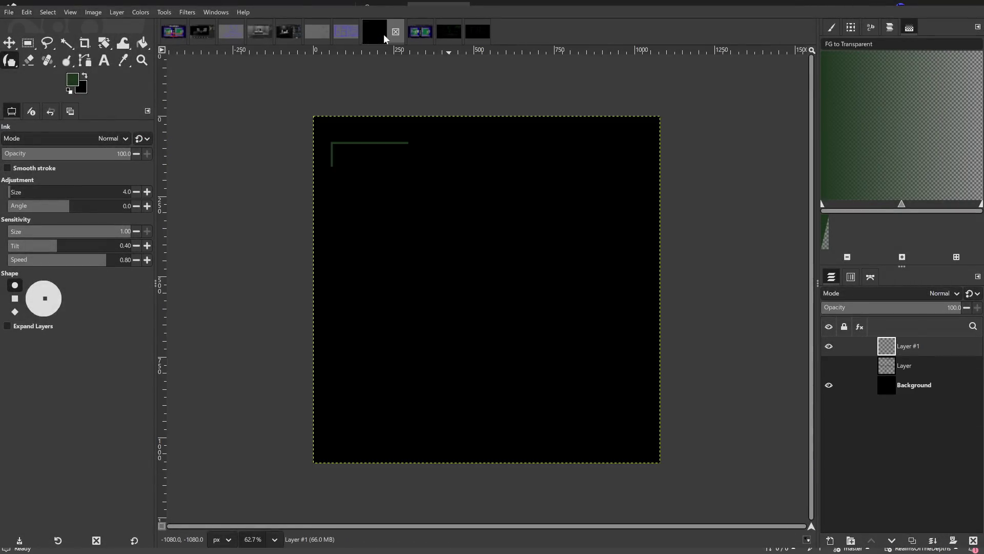
pyautogui.click(353, 28)
pyautogui.click(453, 38)
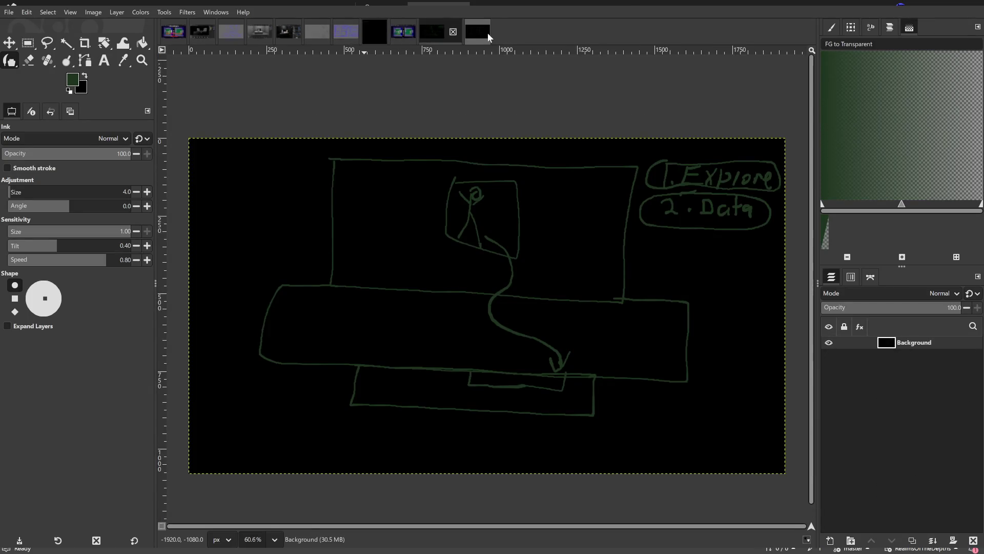
pyautogui.click(487, 32)
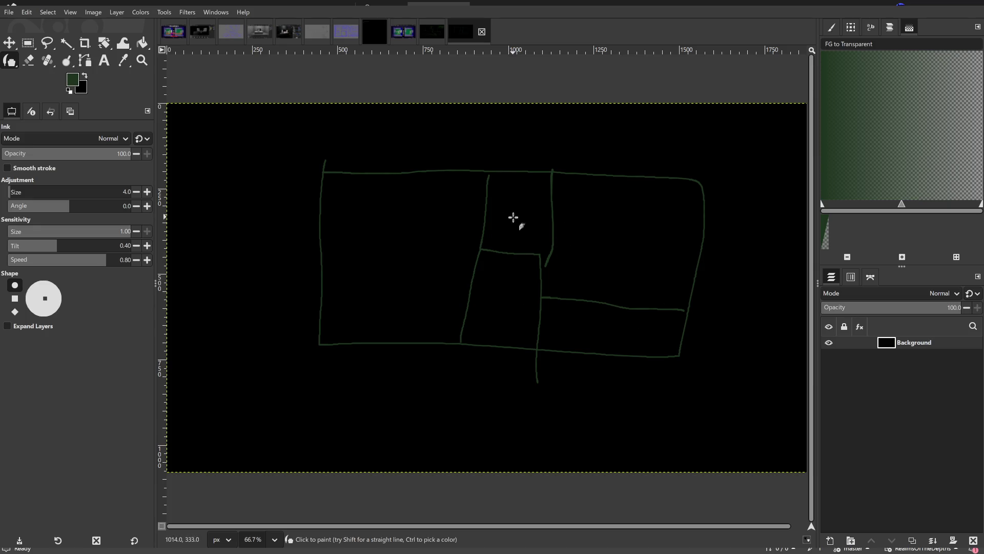
# - Paint green X marks in the upper-middle, lower-middle and lower-right cells, then minimize GIMP
pyautogui.moveTo(507, 202); pyautogui.dragTo(537, 241)
pyautogui.moveTo(535, 209); pyautogui.dragTo(497, 229)
pyautogui.moveTo(501, 270); pyautogui.dragTo(513, 318)
pyautogui.moveTo(535, 286); pyautogui.dragTo(498, 308)
pyautogui.moveTo(565, 311)
pyautogui.mouseDown()
pyautogui.moveTo(588, 340)
pyautogui.moveTo(645, 319)
pyautogui.mouseUp()
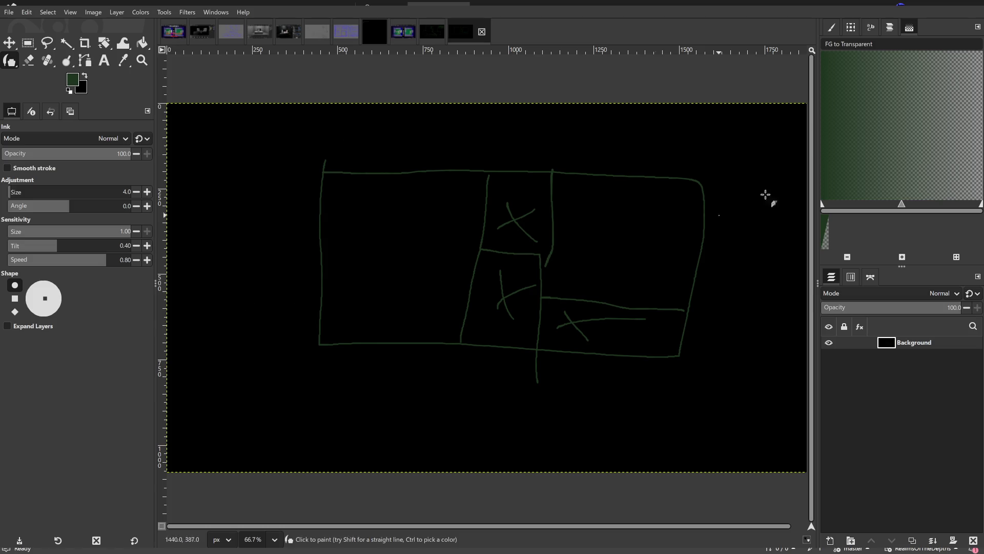
pyautogui.click(929, 7)
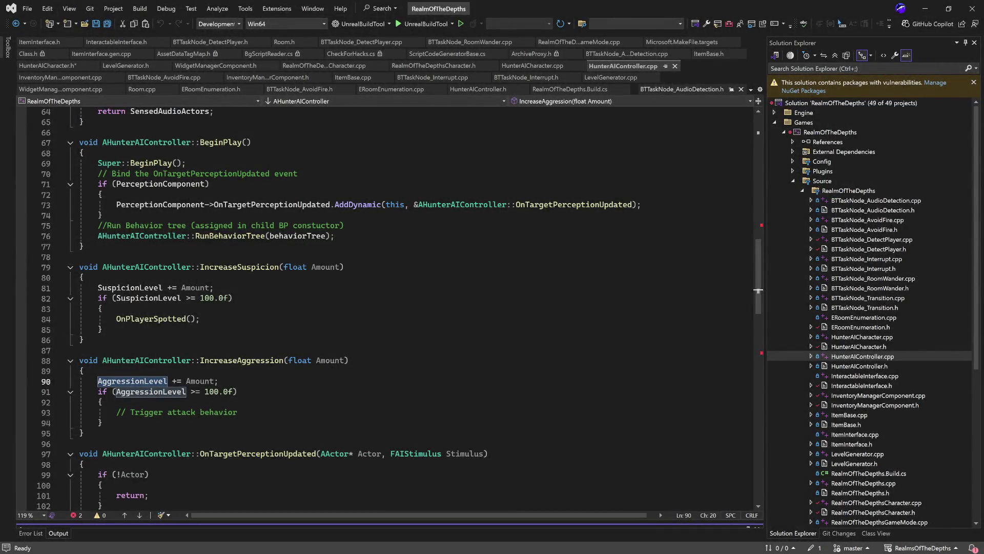
# - Open BTTaskNode_AudioDetection.cpp and select its music-source trait branches, lines 27–43
pyautogui.doubleClick(871, 200)
pyautogui.scroll(-4, 290, 399)
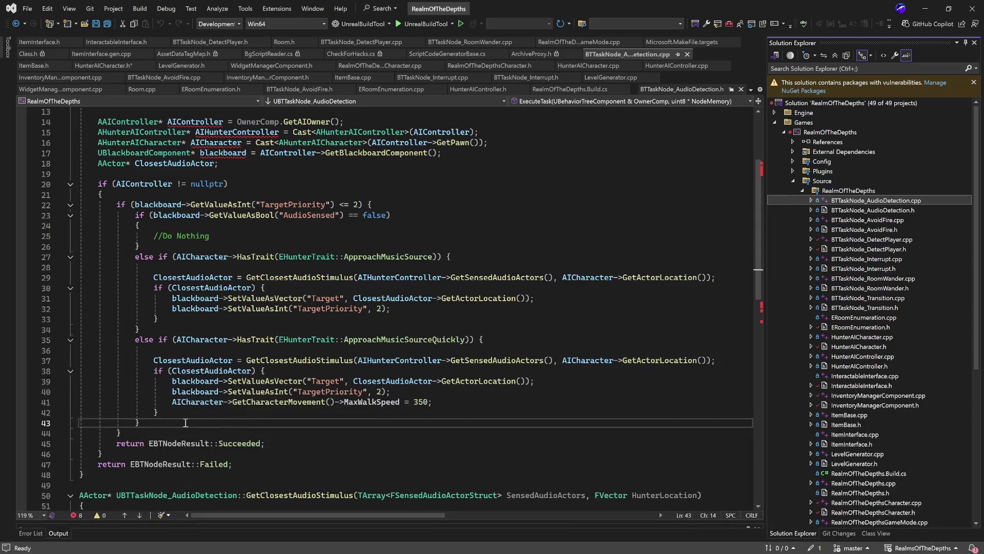
pyautogui.moveTo(185, 423)
pyautogui.mouseDown()
pyautogui.moveTo(118, 296)
pyautogui.moveTo(82, 258)
pyautogui.mouseUp()
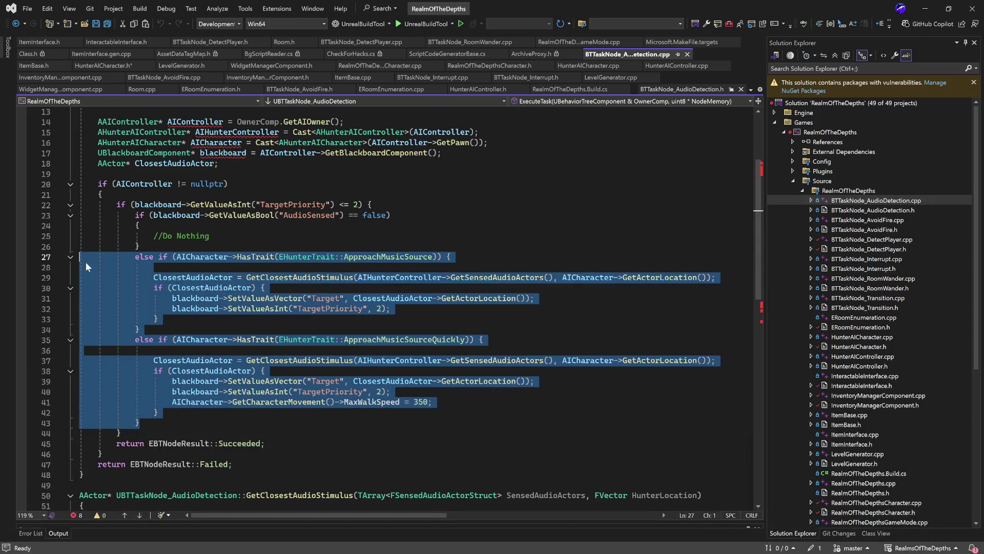
pyautogui.click(506, 278)
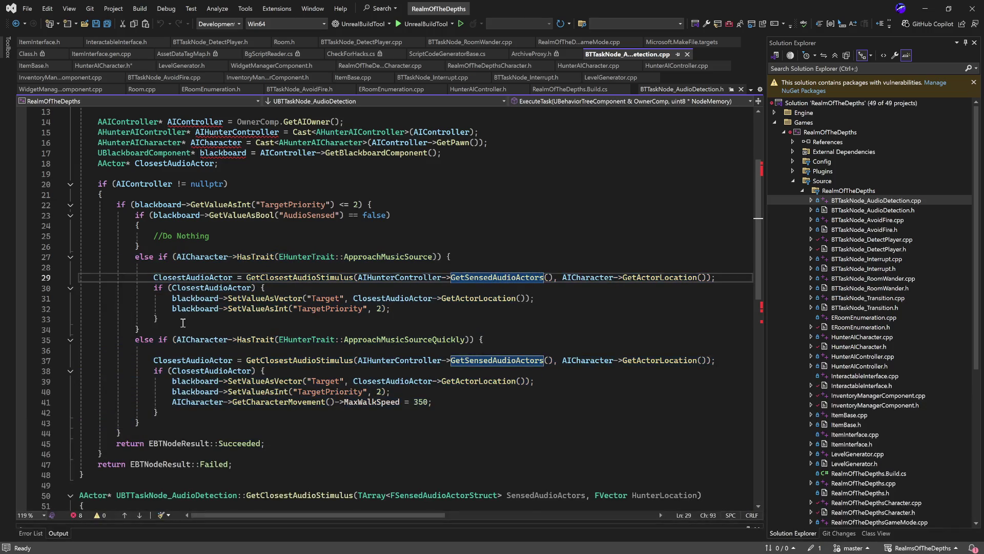
pyautogui.moveTo(183, 322); pyautogui.dragTo(154, 287)
pyautogui.click(157, 418)
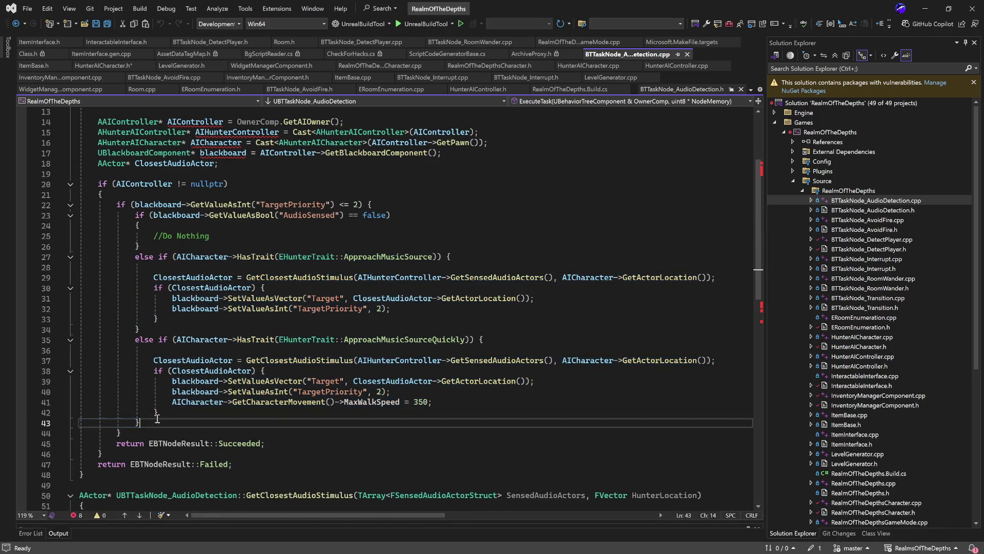
# - Select the ApproachMusicSourceQuickly branch, then open HunterAICharacter.h at its EHunterTrait enum
pyautogui.moveTo(157, 419)
pyautogui.mouseDown()
pyautogui.moveTo(102, 354)
pyautogui.moveTo(132, 340)
pyautogui.moveTo(52, 340)
pyautogui.mouseUp()
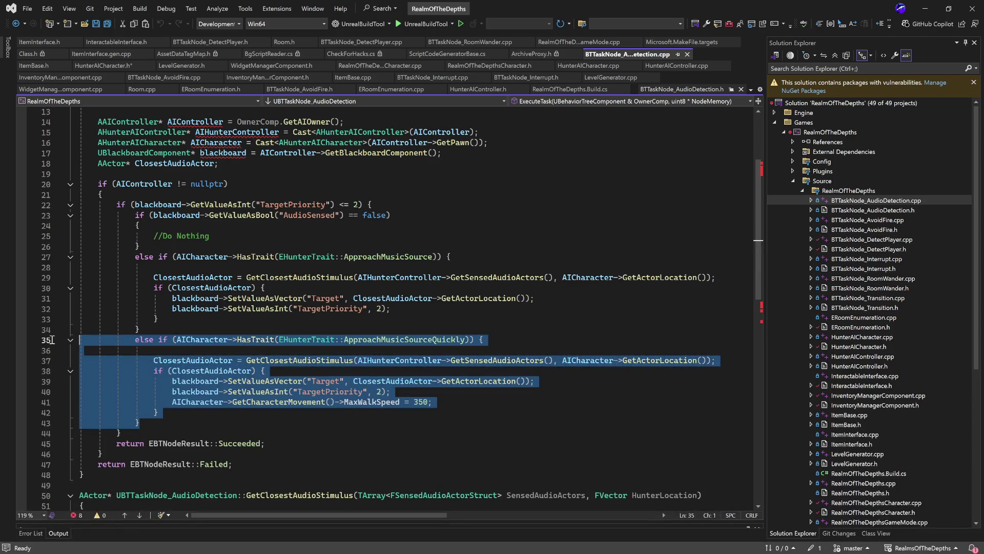
pyautogui.scroll(-6, 411, 391)
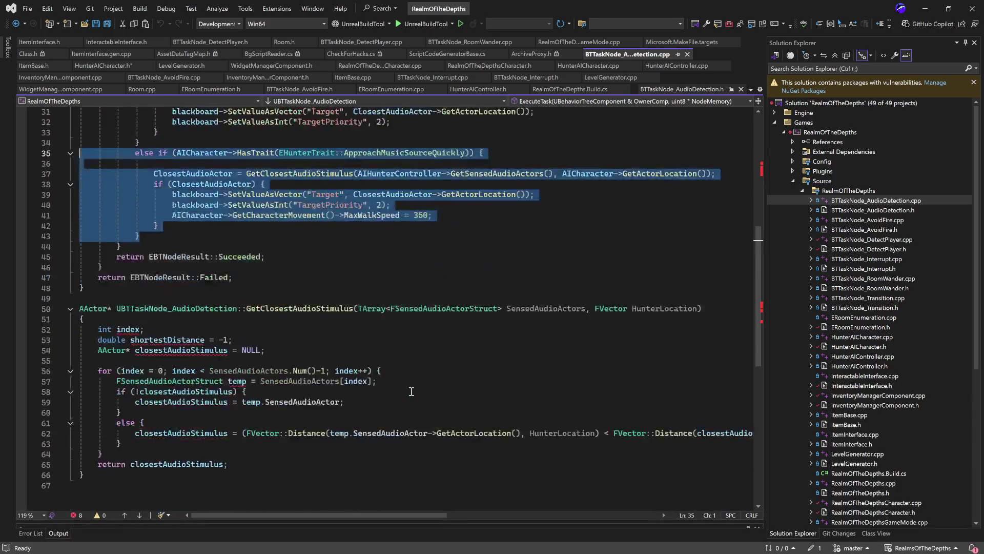
pyautogui.scroll(-4, 412, 391)
pyautogui.scroll(10, 425, 389)
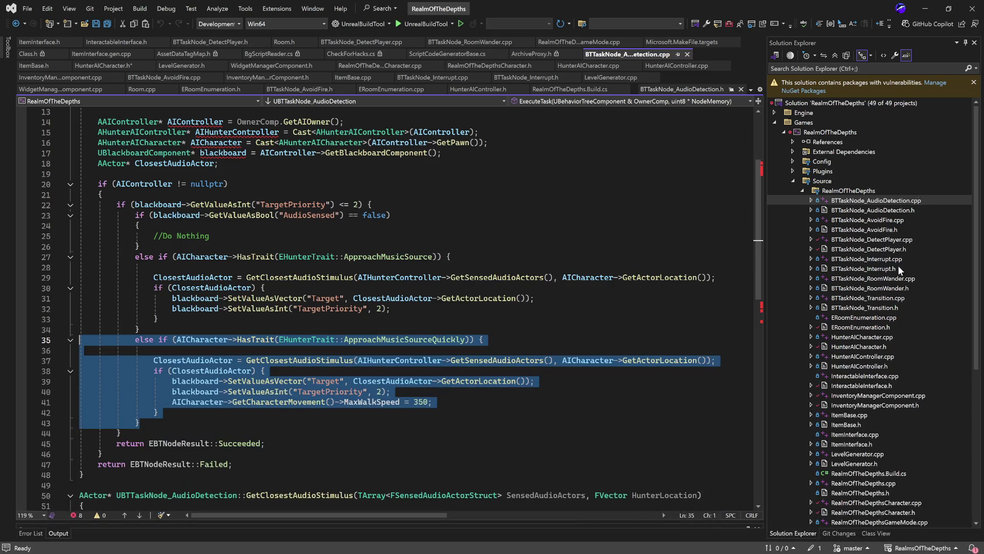
pyautogui.doubleClick(885, 347)
pyautogui.scroll(13, 407, 317)
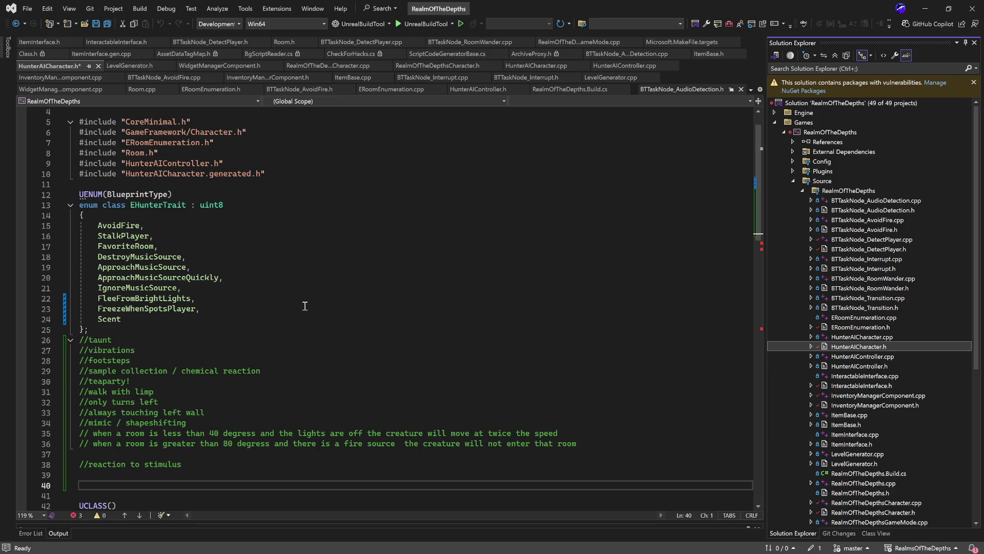
# - Open BTTaskNode_AudioDetection.cpp at line 34, then minimize Visual Studio to GIMP's blue wireframe sketch
pyautogui.click(878, 201)
pyautogui.doubleClick(878, 200)
pyautogui.click(487, 338)
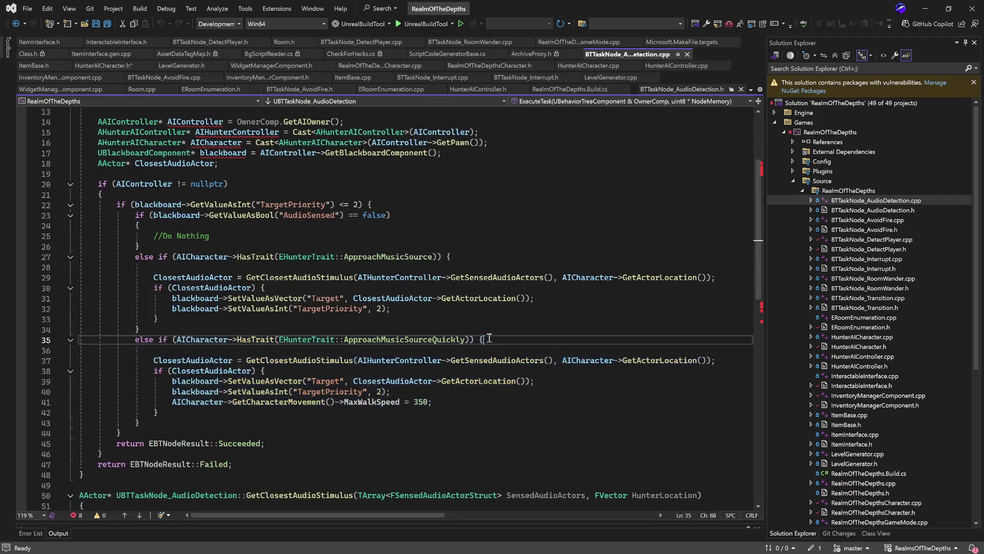
pyautogui.click(286, 330)
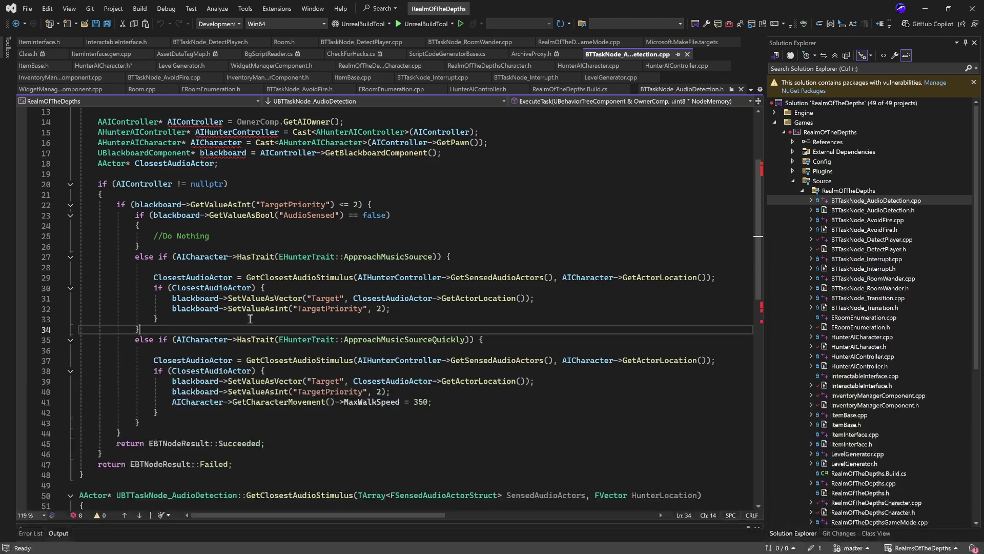
pyautogui.click(931, 14)
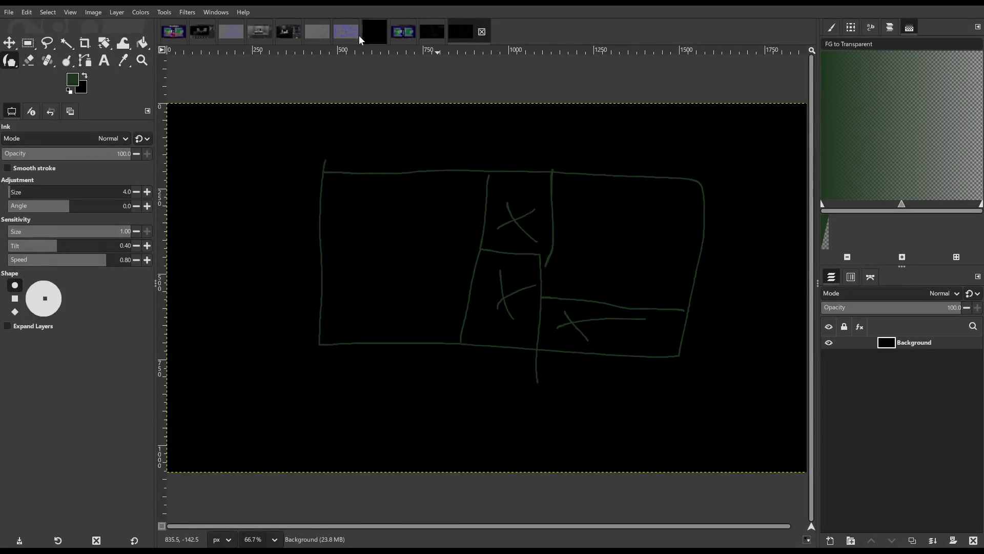
pyautogui.click(349, 31)
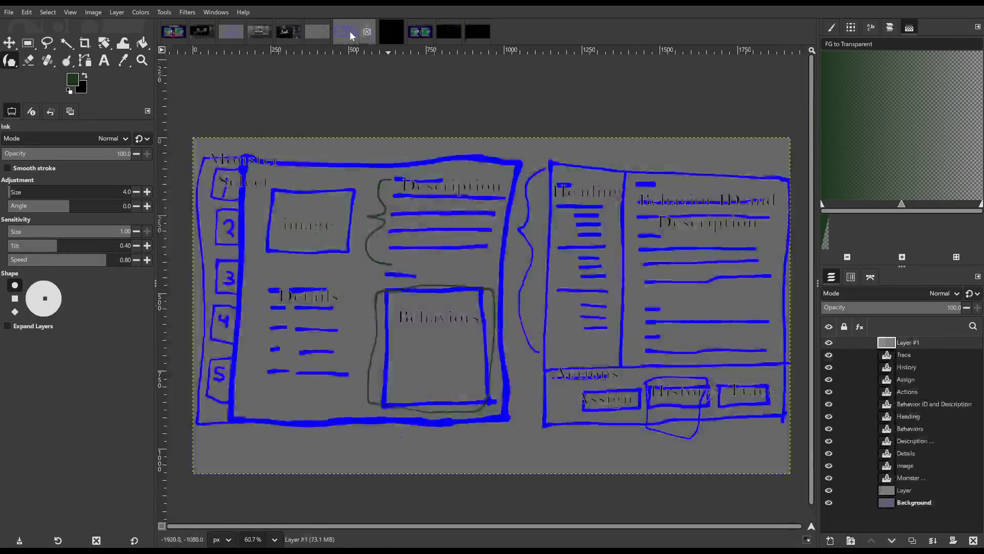
# - Switch GIMP's image tabs over to the grey Jun 7 drawing
pyautogui.click(472, 33)
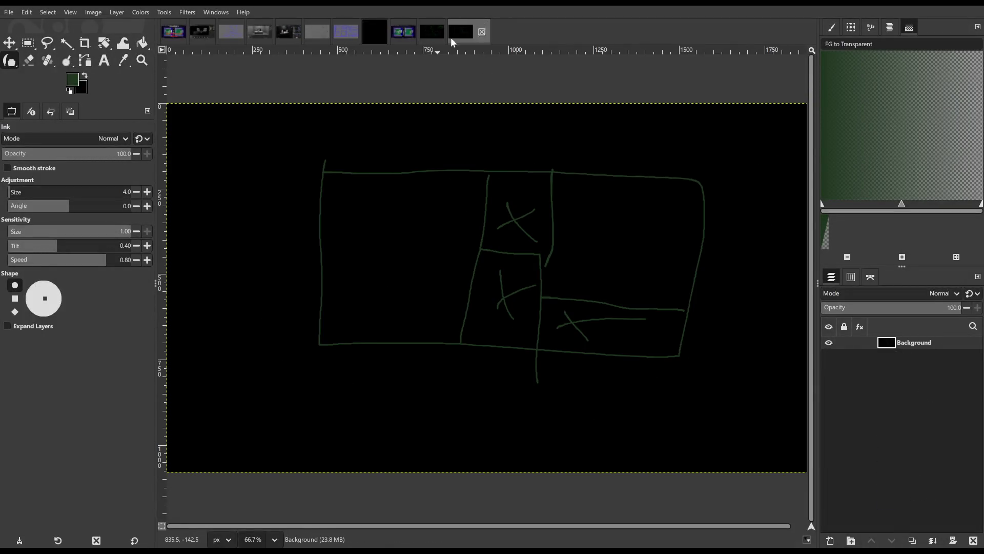
pyautogui.click(377, 30)
pyautogui.click(319, 33)
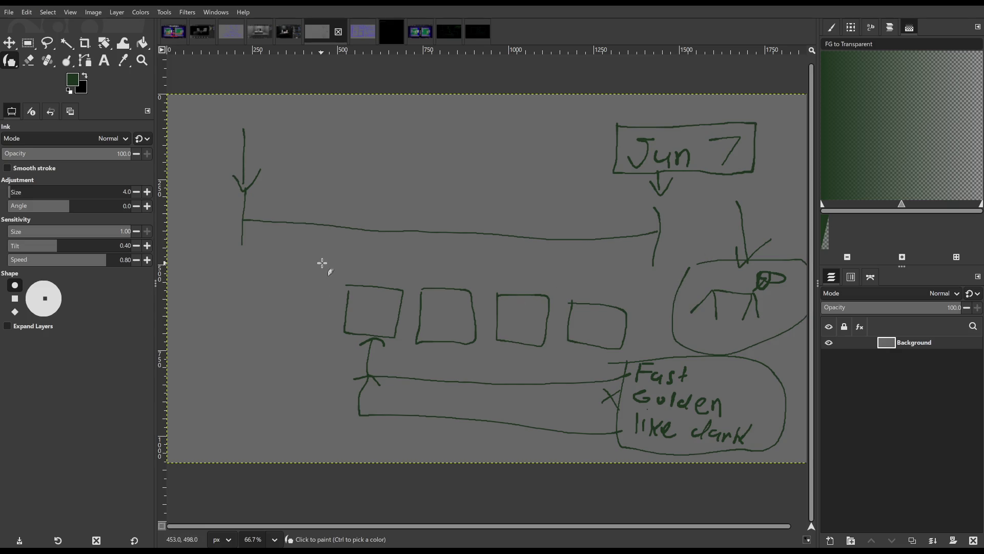
# - Outline the four boxes in green and sketch a small box above them with a connector
pyautogui.moveTo(327, 258)
pyautogui.mouseDown()
pyautogui.moveTo(325, 288)
pyautogui.moveTo(567, 391)
pyautogui.moveTo(654, 303)
pyautogui.moveTo(312, 277)
pyautogui.mouseUp()
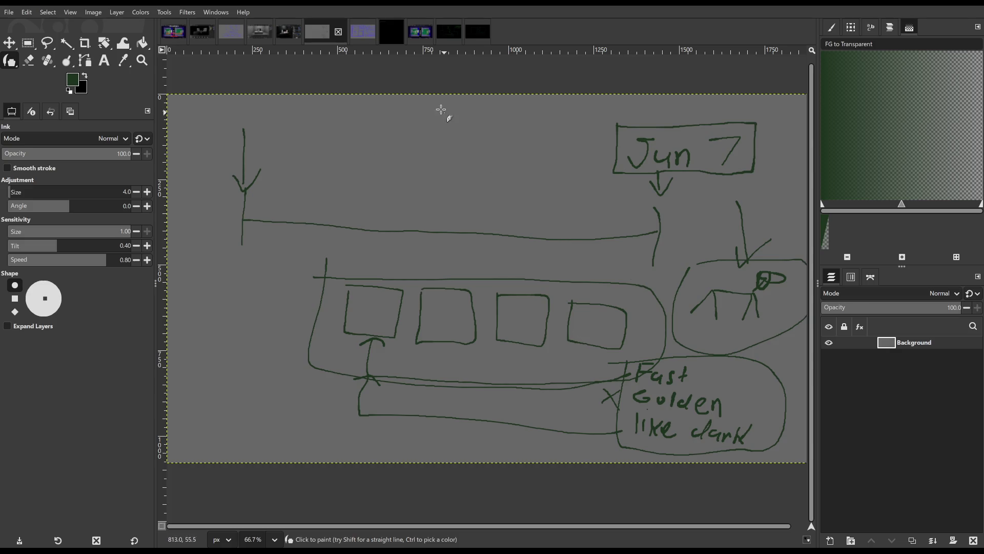
pyautogui.moveTo(439, 108)
pyautogui.mouseDown()
pyautogui.moveTo(445, 147)
pyautogui.moveTo(442, 108)
pyautogui.mouseUp()
pyautogui.moveTo(663, 362)
pyautogui.mouseDown()
pyautogui.moveTo(586, 231)
pyautogui.moveTo(505, 141)
pyautogui.moveTo(464, 129)
pyautogui.moveTo(475, 117)
pyautogui.moveTo(467, 137)
pyautogui.mouseUp()
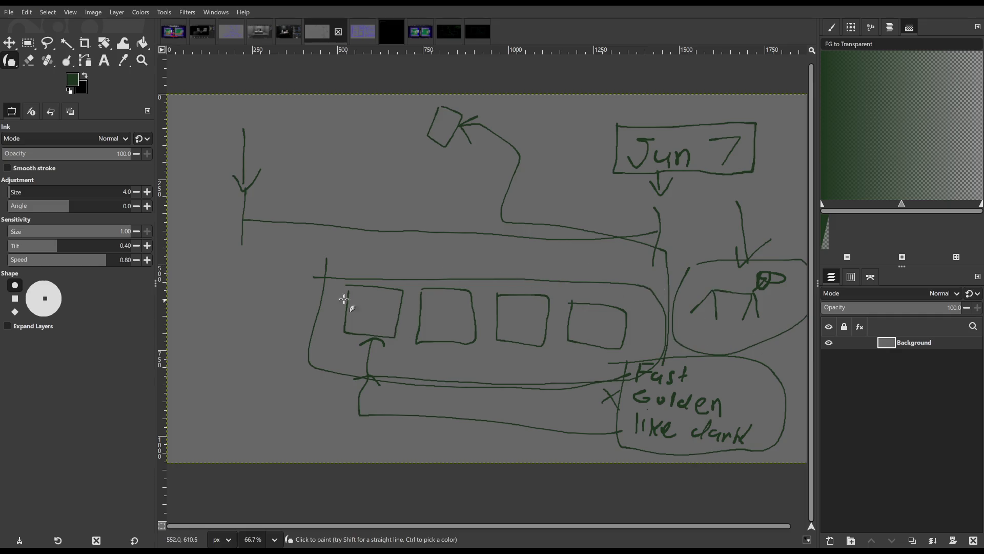
pyautogui.moveTo(341, 267)
pyautogui.mouseDown()
pyautogui.moveTo(347, 345)
pyautogui.moveTo(607, 363)
pyautogui.moveTo(606, 285)
pyautogui.moveTo(327, 273)
pyautogui.mouseUp()
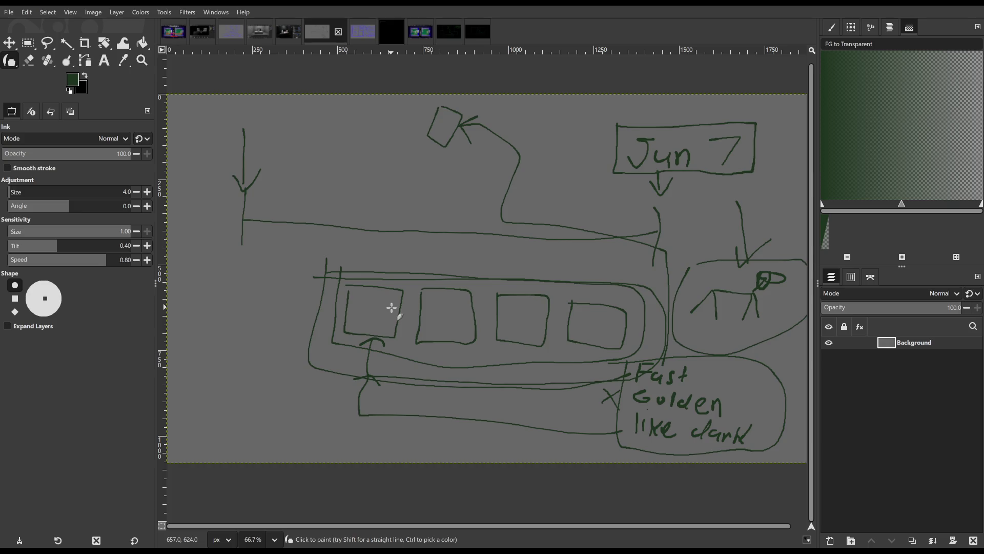
pyautogui.click(439, 32)
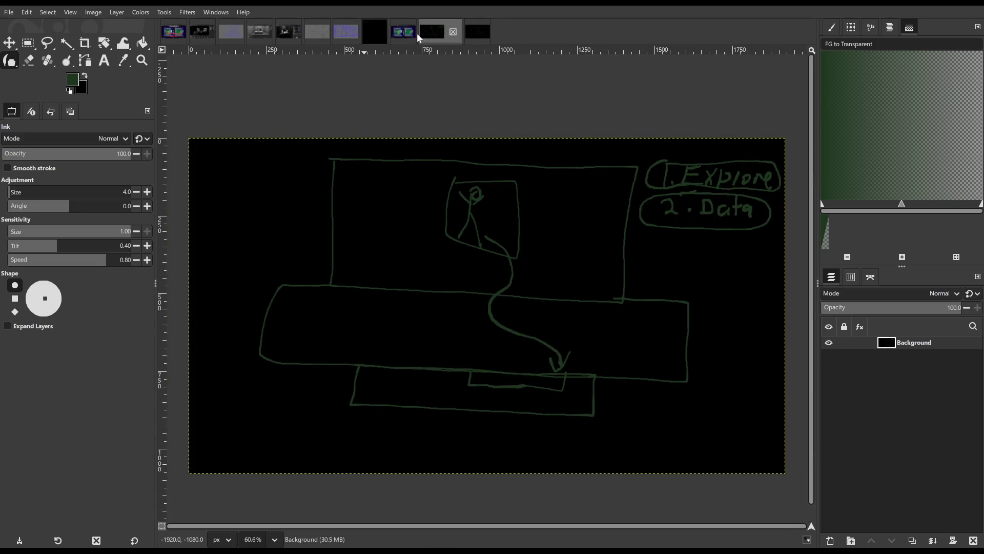
# - Bring up the square black image with the green corner line, undoing a trial loop stroke
pyautogui.click(374, 33)
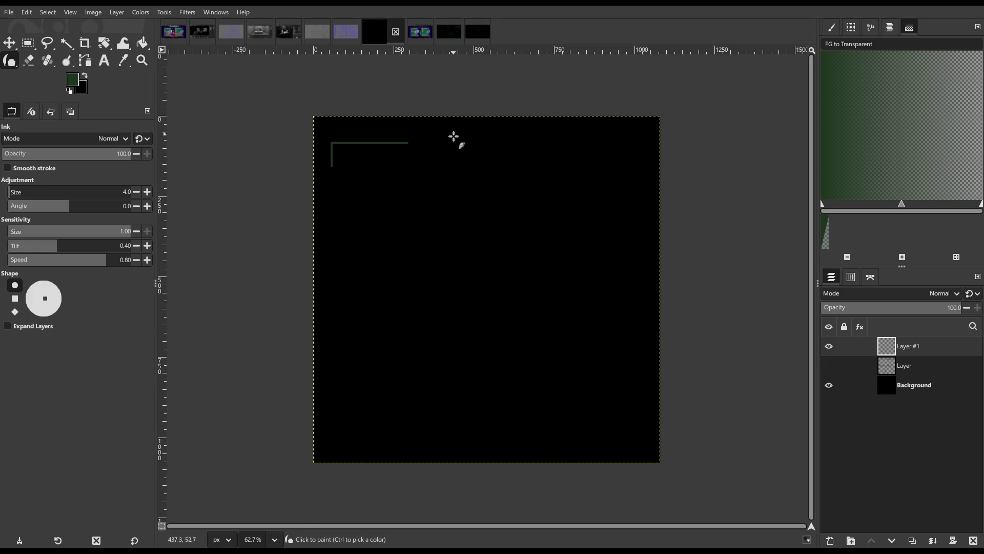
pyautogui.moveTo(386, 191); pyautogui.dragTo(428, 270)
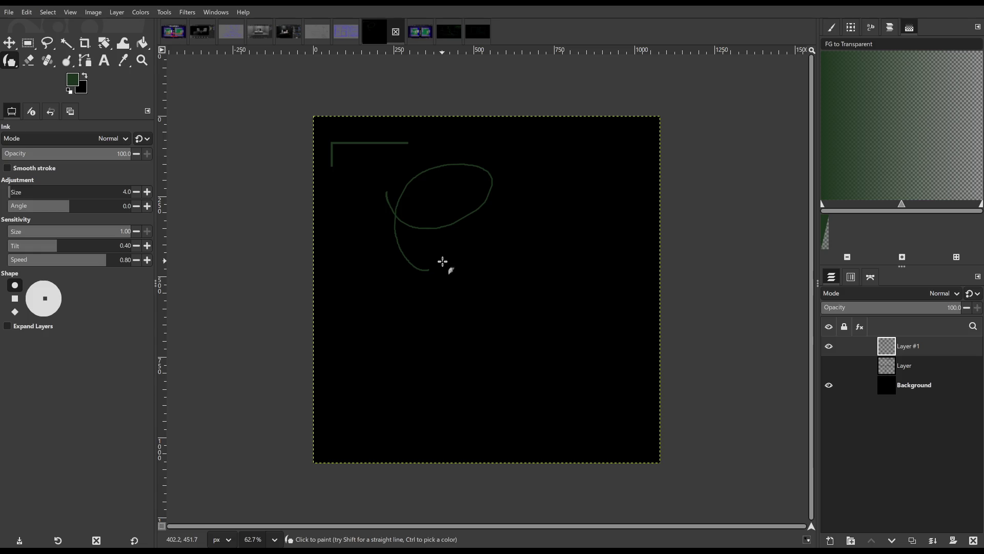
pyautogui.hotkey('ctrl', 'z')
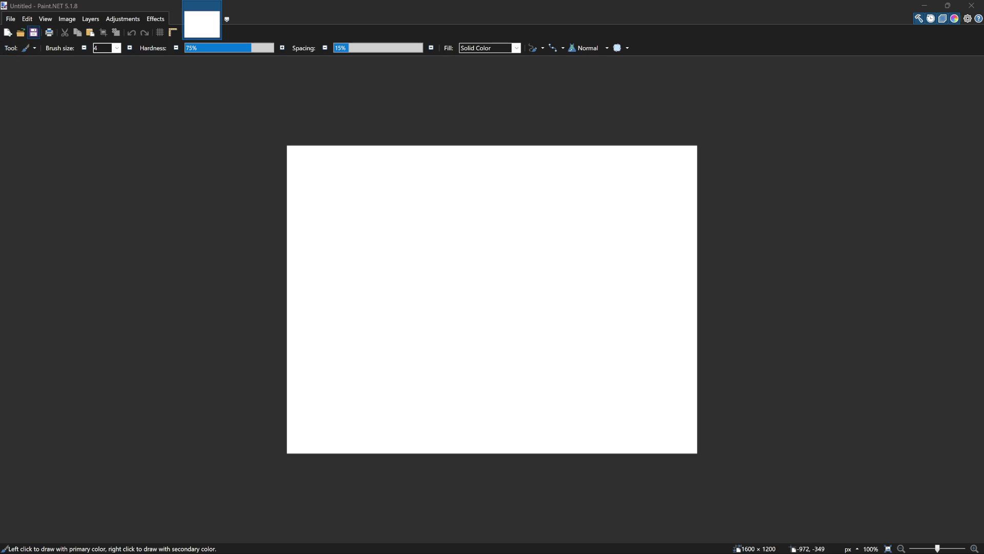
# - Resize the canvas to 1080×1080, fill it solid black, and hide the floating panels
pyautogui.click(68, 21)
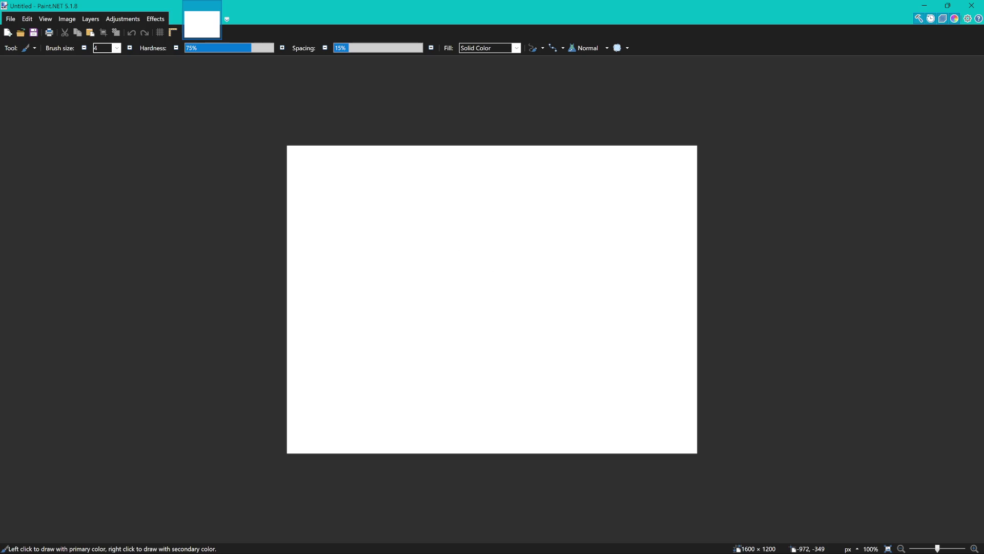
pyautogui.press('Return')
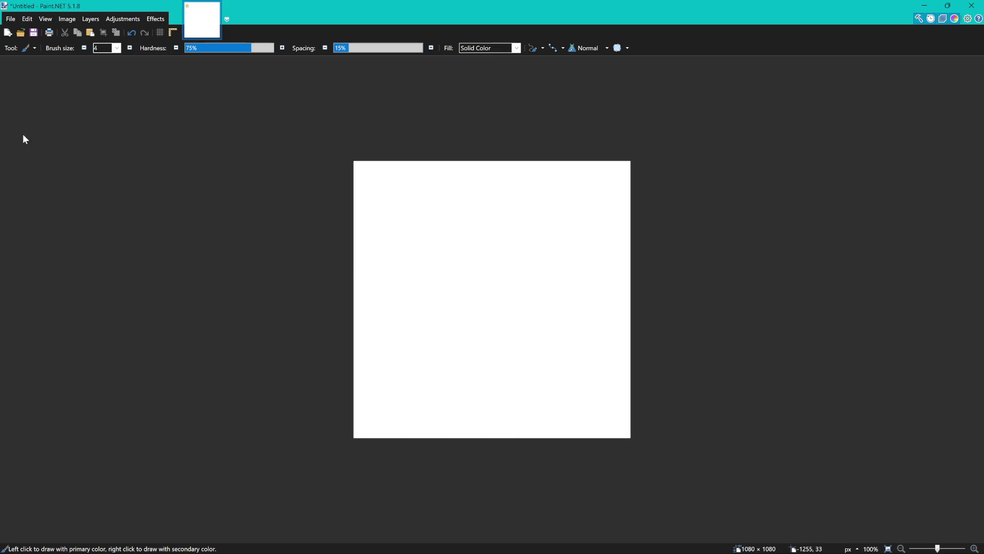
pyautogui.press('f')
pyautogui.click(462, 216)
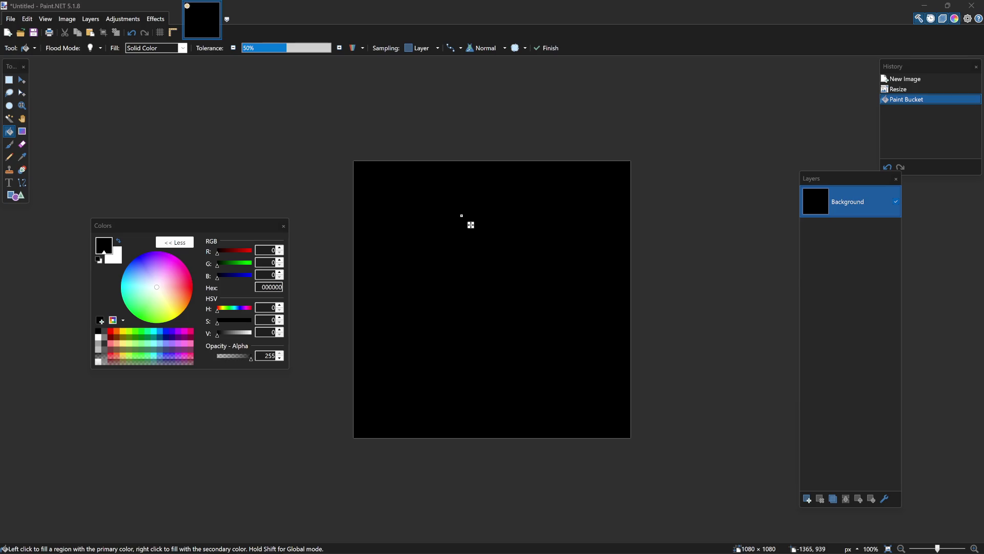
pyautogui.press('Tab')
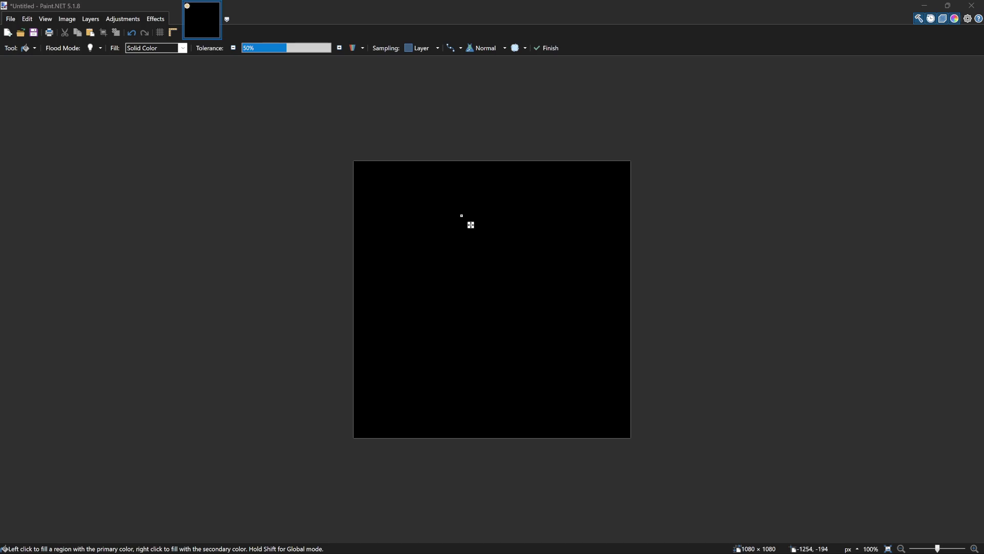
pyautogui.click(24, 198)
# - Pick the Rectangle tool, then create a new blank 1600×1200 white image in a second tab
pyautogui.press('o')
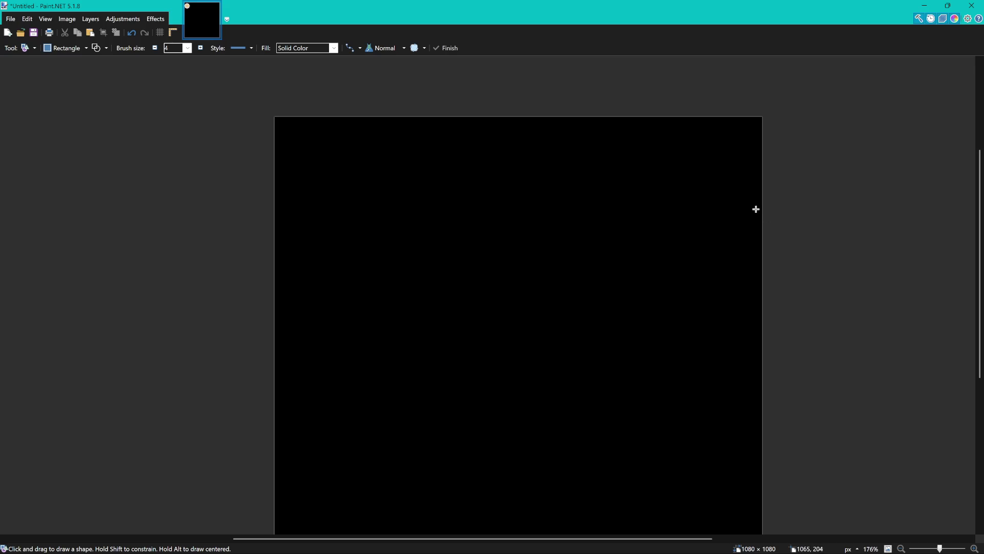
pyautogui.scroll(-2, 755, 209)
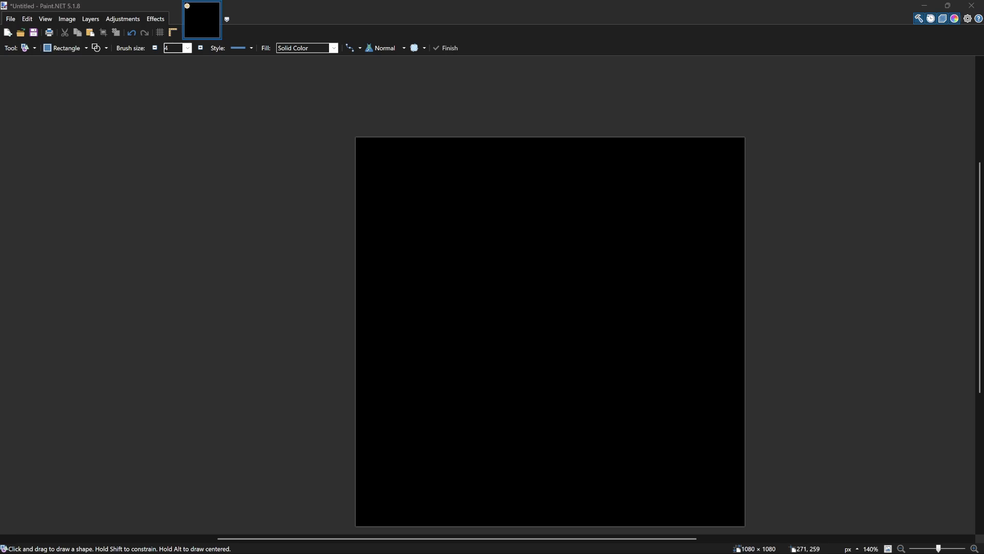
pyautogui.click(159, 20)
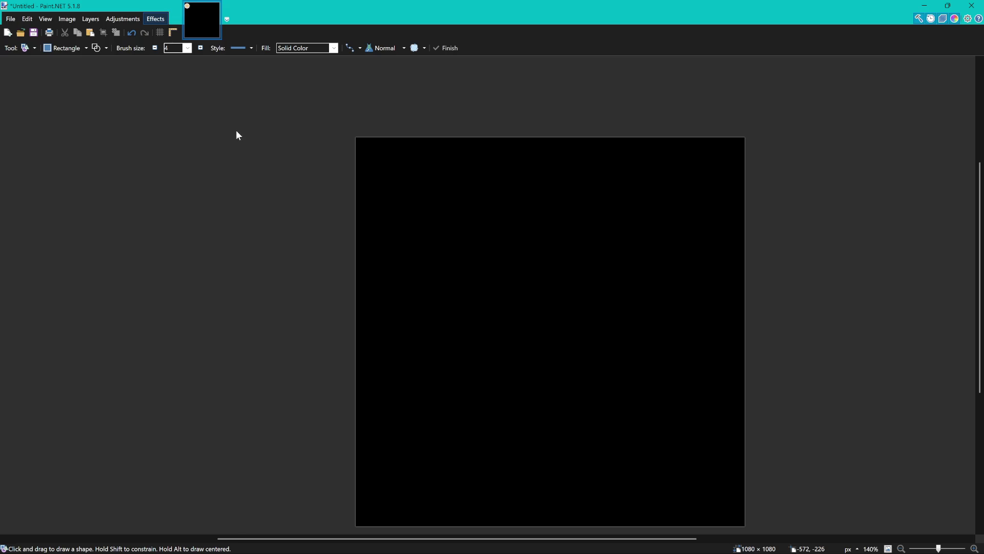
pyautogui.click(301, 144)
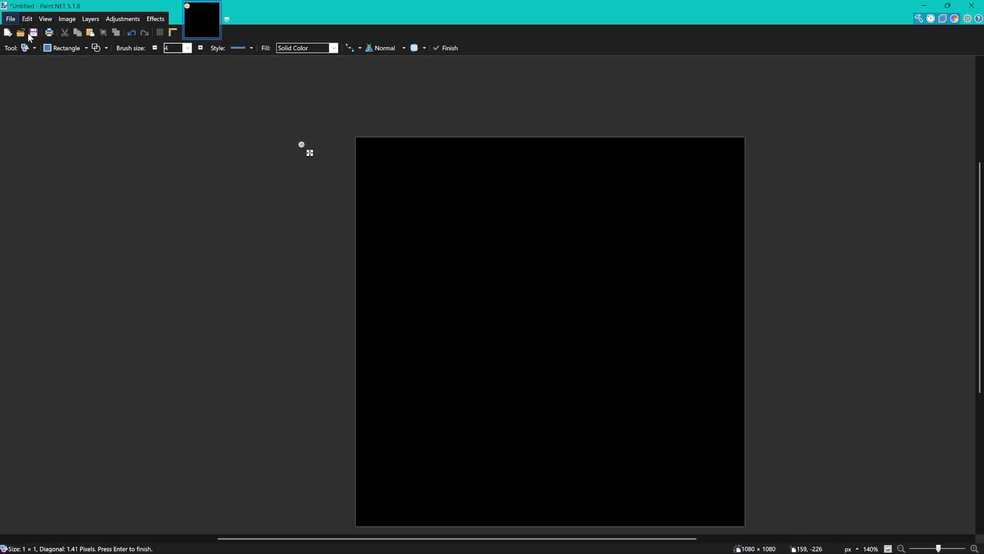
pyautogui.hotkey('ctrl', 'n')
pyautogui.press('Return')
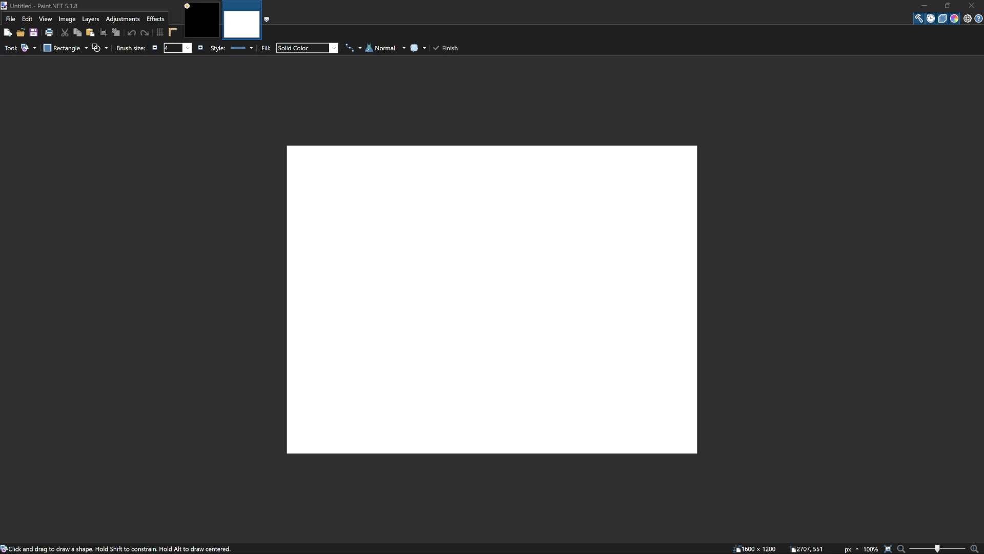
pyautogui.hotkey('alt', 'Tab')
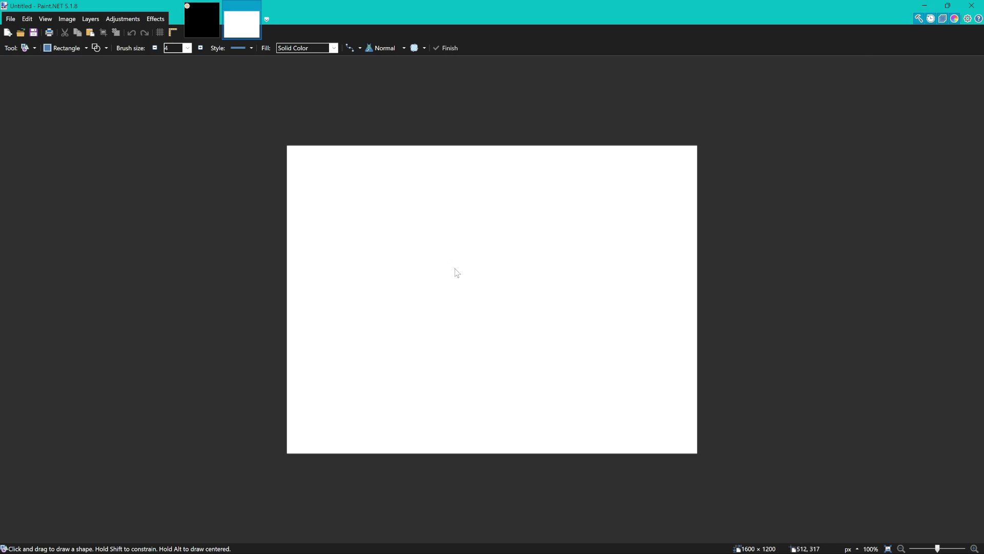
# - Paste the blue monster-select wireframe sketch into the new image and pan around to review it
pyautogui.hotkey('ctrl', 'v')
pyautogui.scroll(-1, 329, 288)
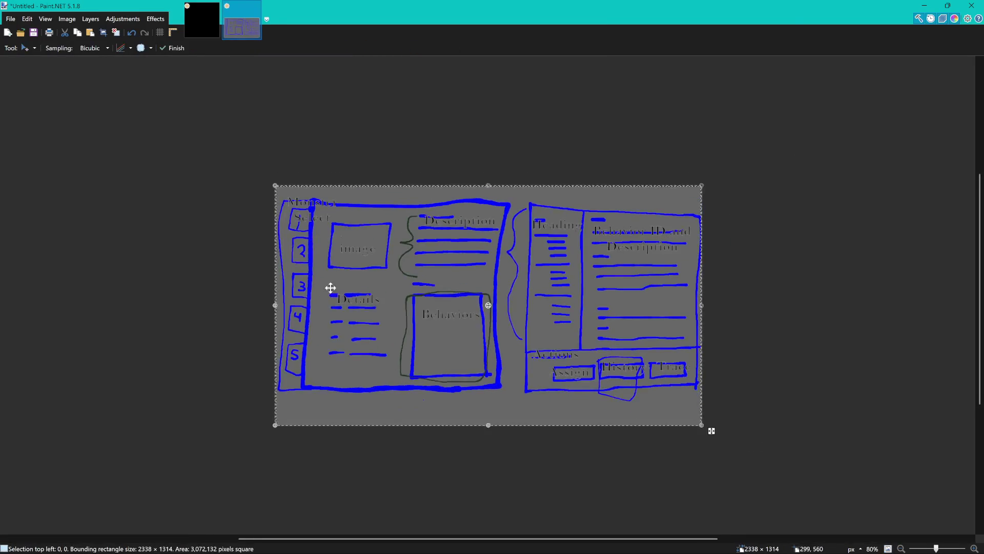
pyautogui.scroll(4, 425, 287)
pyautogui.scroll(-3, 424, 286)
pyautogui.moveTo(437, 285); pyautogui.dragTo(562, 279)
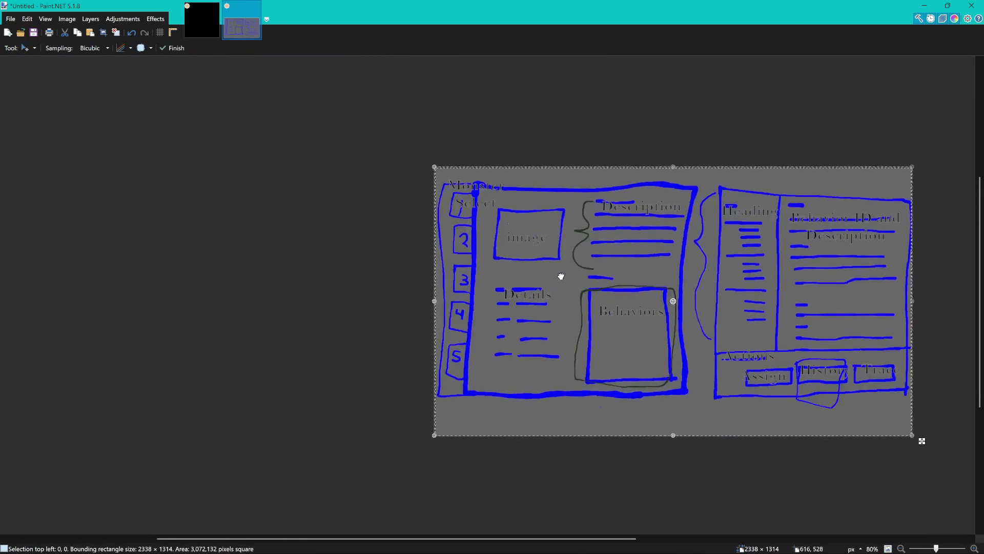
pyautogui.scroll(4, 530, 251)
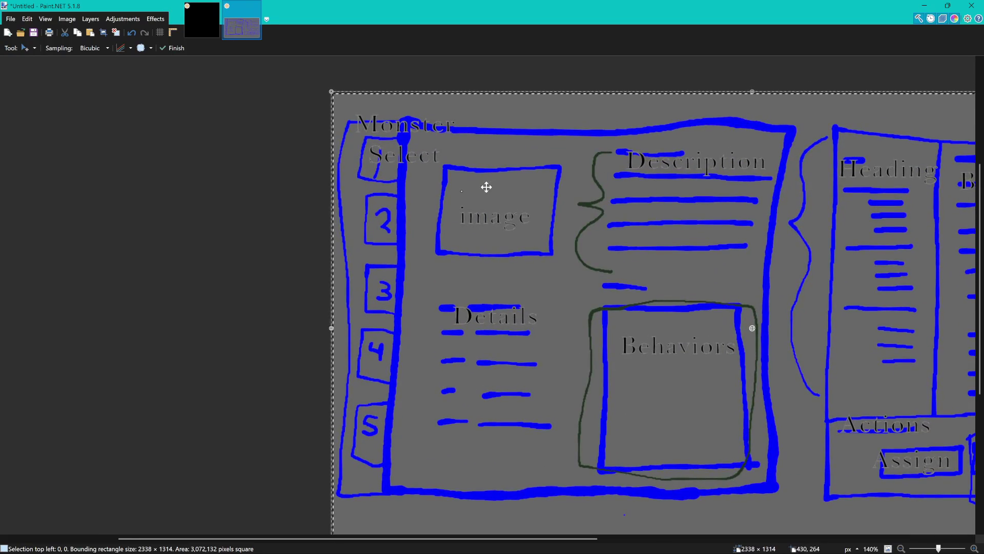
pyautogui.moveTo(525, 217)
pyautogui.mouseDown()
pyautogui.moveTo(518, 193)
pyautogui.moveTo(527, 205)
pyautogui.mouseUp()
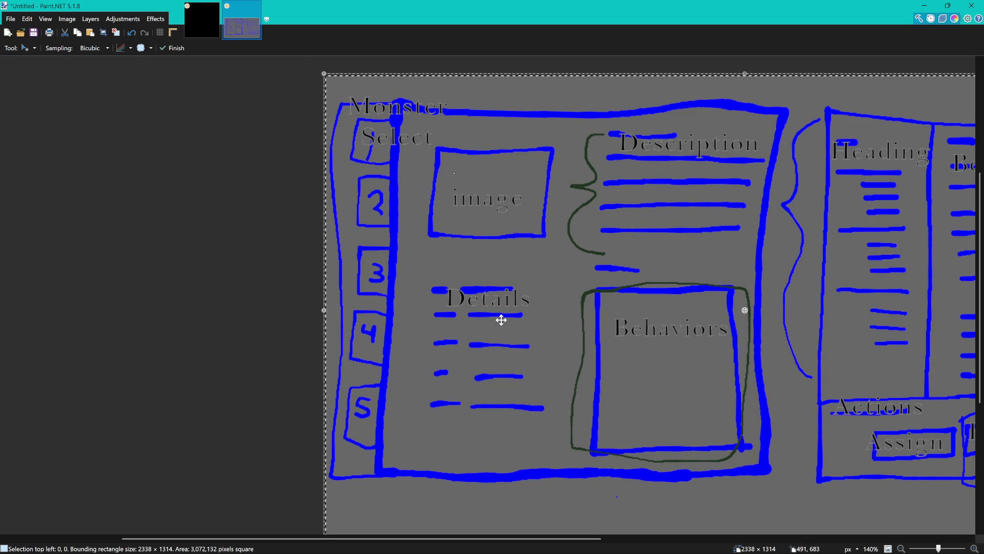
pyautogui.hscroll(3, 503, 321)
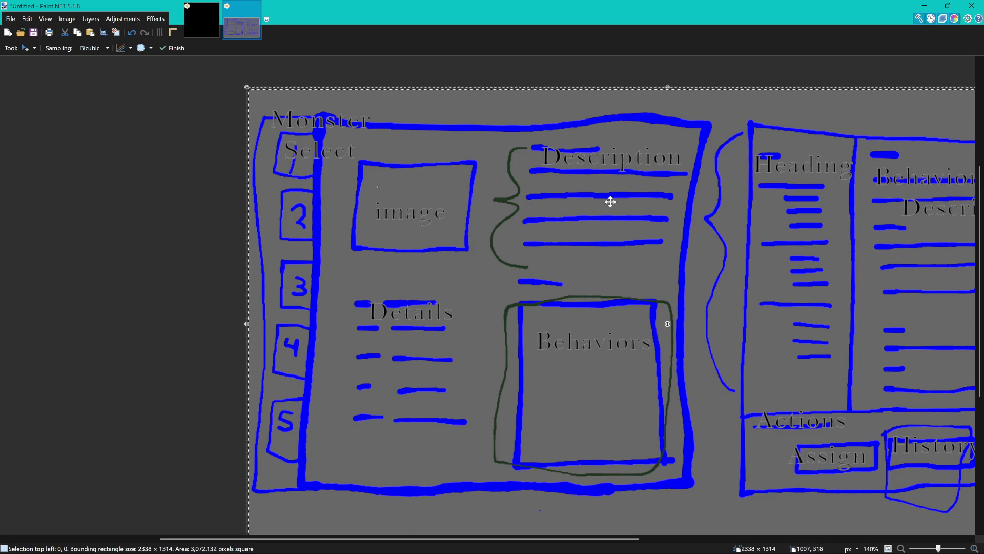
pyautogui.hscroll(1, 605, 221)
pyautogui.hscroll(1, 583, 224)
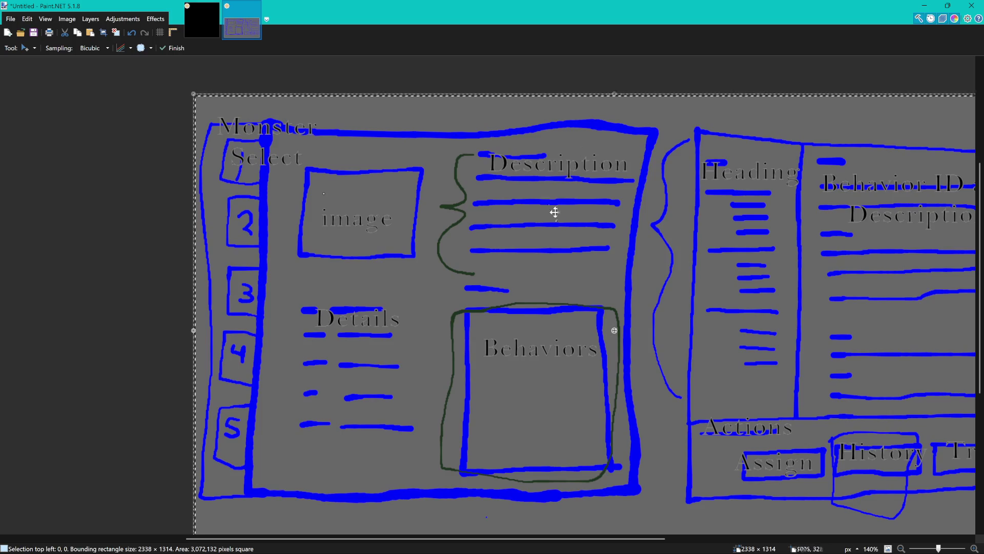
pyautogui.scroll(-1, 544, 216)
pyautogui.hscroll(1, 544, 216)
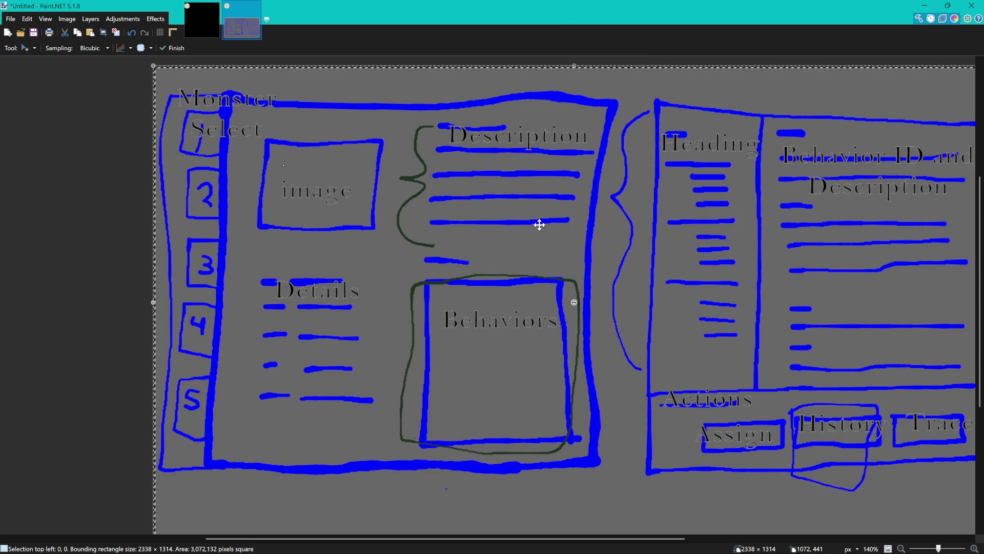
pyautogui.scroll(-1, 525, 223)
pyautogui.hscroll(1, 526, 223)
pyautogui.moveTo(525, 223)
pyautogui.mouseDown()
pyautogui.moveTo(413, 172)
pyautogui.moveTo(482, 138)
pyautogui.moveTo(457, 195)
pyautogui.moveTo(500, 192)
pyautogui.moveTo(505, 205)
pyautogui.moveTo(407, 178)
pyautogui.moveTo(445, 187)
pyautogui.mouseUp()
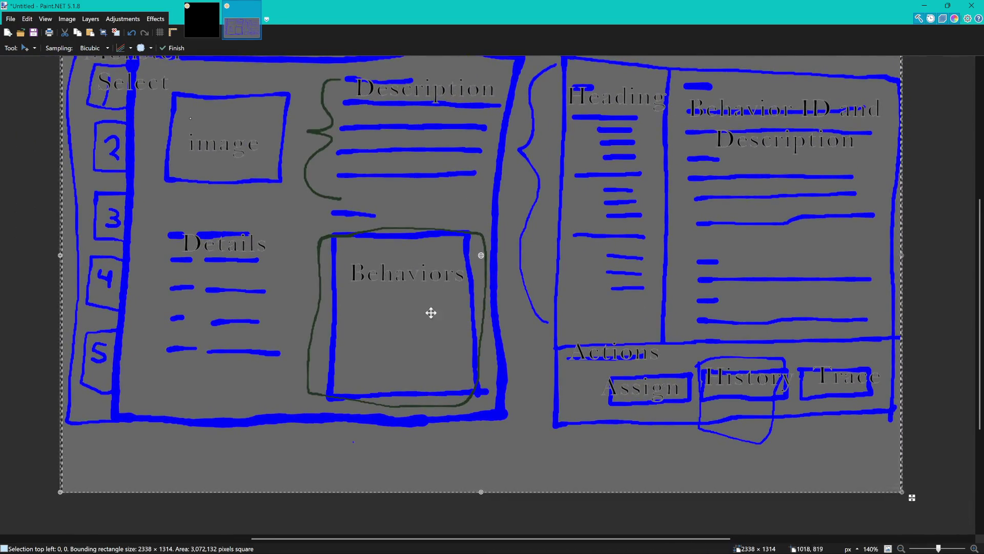
pyautogui.moveTo(438, 277)
pyautogui.mouseDown()
pyautogui.moveTo(427, 293)
pyautogui.moveTo(345, 284)
pyautogui.mouseUp()
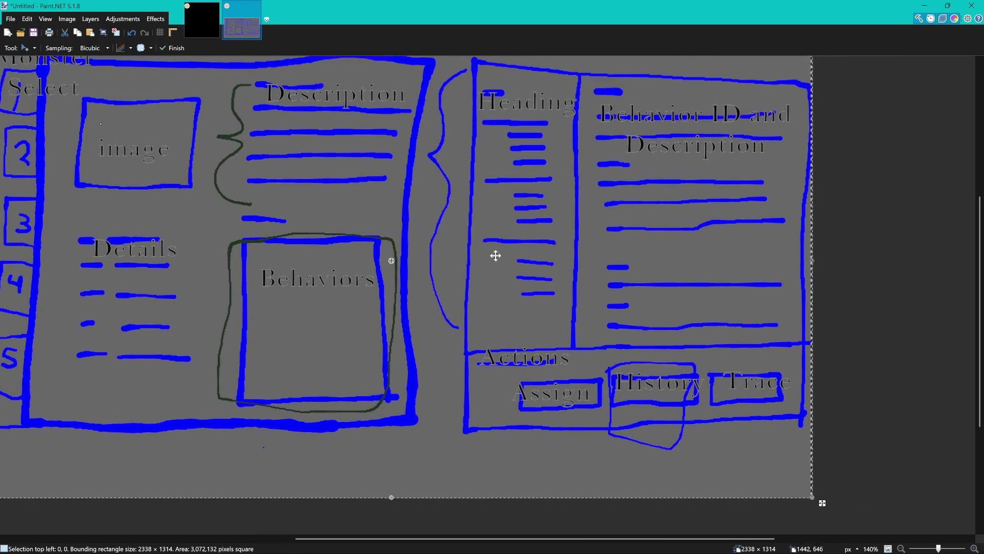
pyautogui.moveTo(393, 202)
pyautogui.mouseDown()
pyautogui.moveTo(609, 198)
pyautogui.moveTo(648, 229)
pyautogui.moveTo(733, 257)
pyautogui.moveTo(637, 309)
pyautogui.moveTo(698, 290)
pyautogui.moveTo(672, 275)
pyautogui.mouseUp()
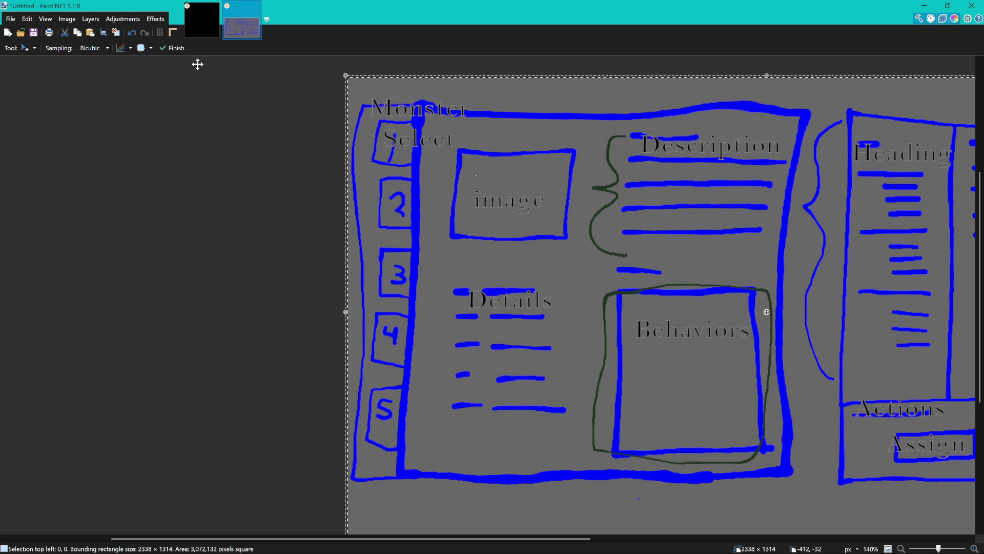
pyautogui.hscroll(10, 523, 160)
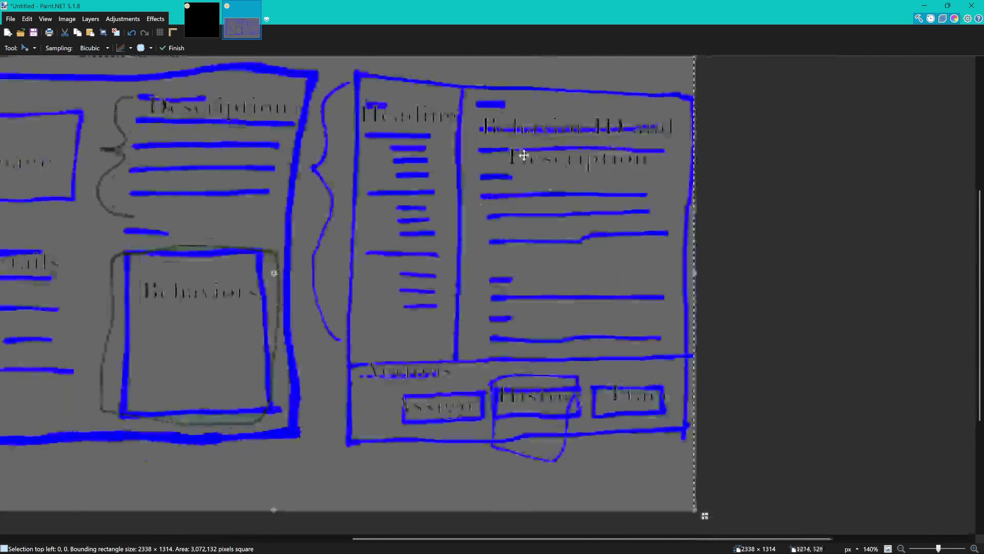
pyautogui.hscroll(-2, 511, 226)
pyautogui.hscroll(-5, 614, 255)
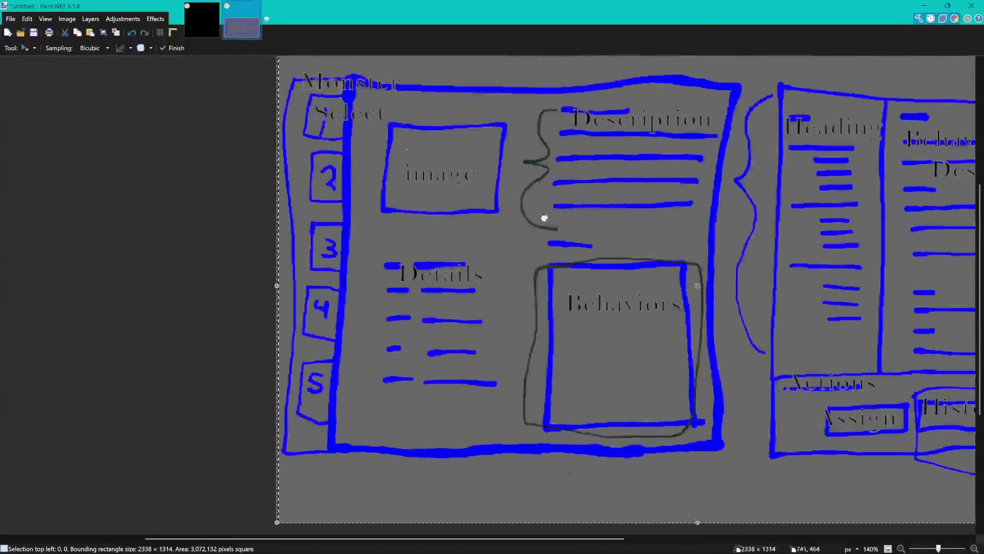
pyautogui.moveTo(545, 218); pyautogui.dragTo(510, 236)
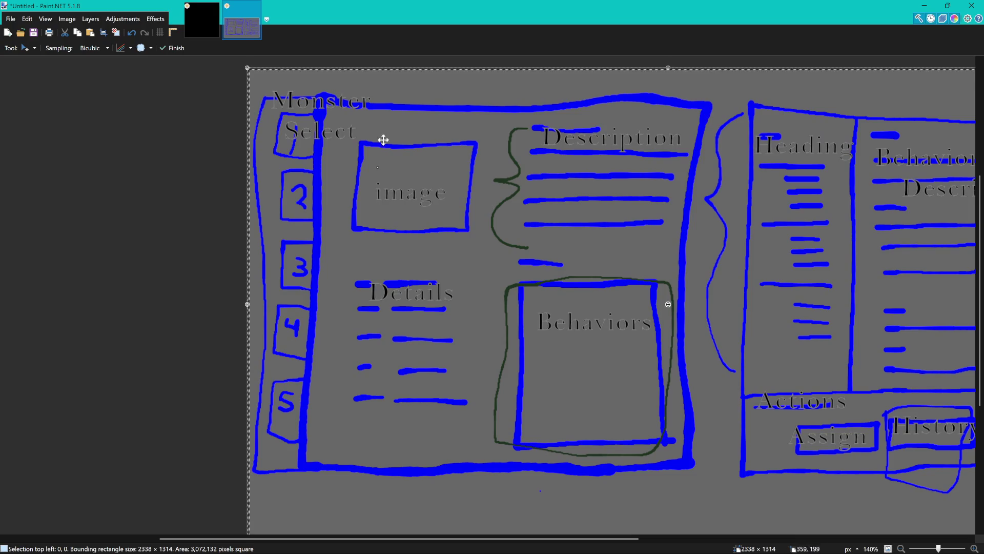
pyautogui.hscroll(-3, 276, 102)
pyautogui.scroll(-2, 277, 103)
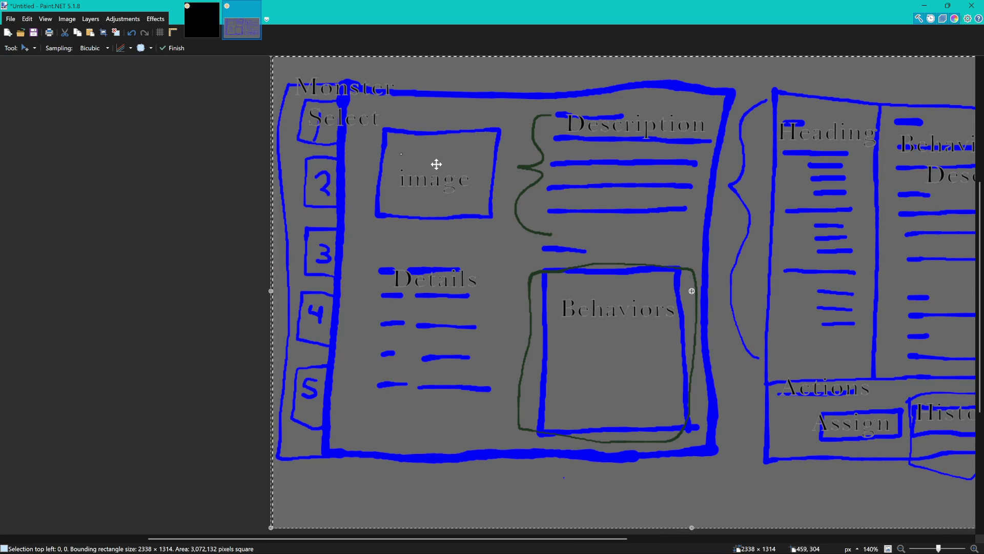
# - Return to the black 1080×1080 image and select the Rectangle tool
pyautogui.click(193, 27)
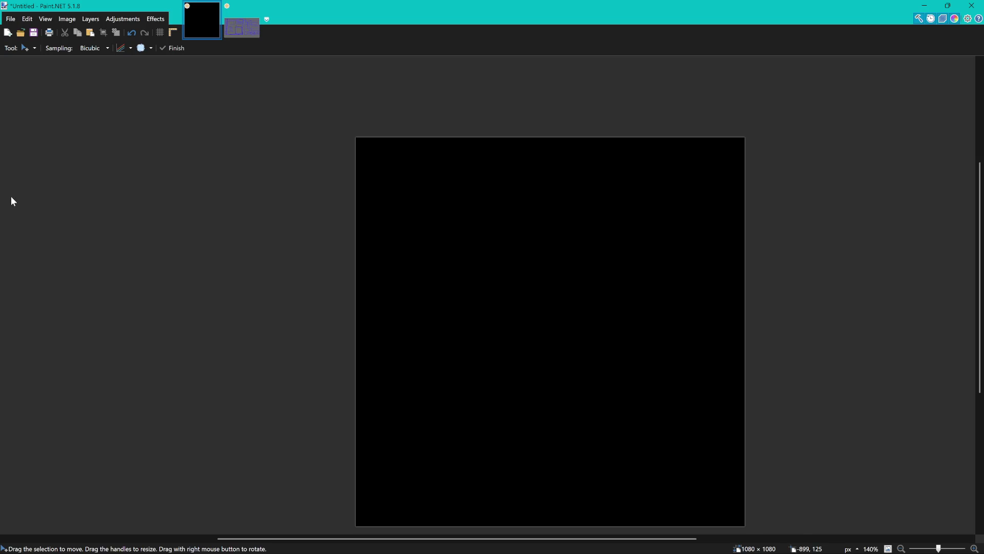
pyautogui.click(239, 30)
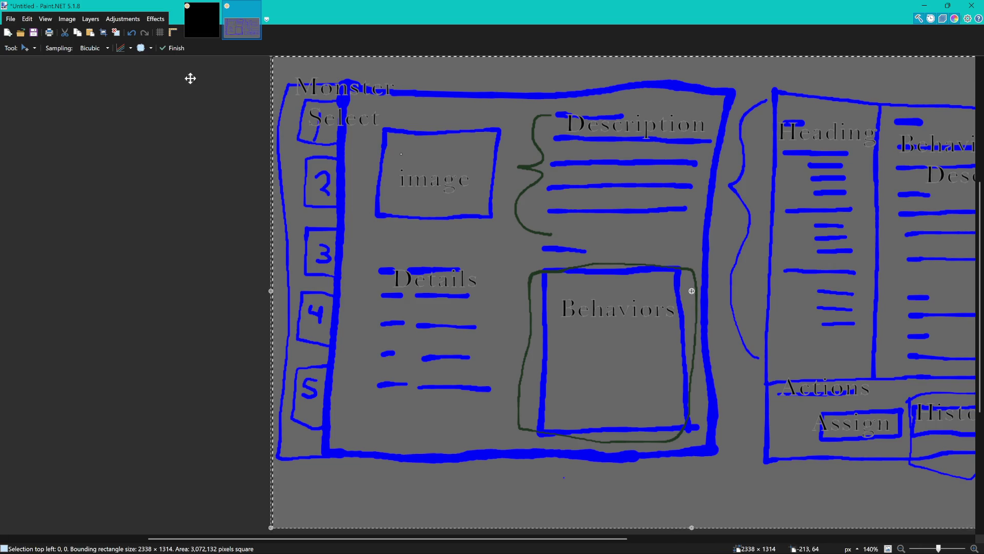
pyautogui.click(195, 26)
pyautogui.press('o')
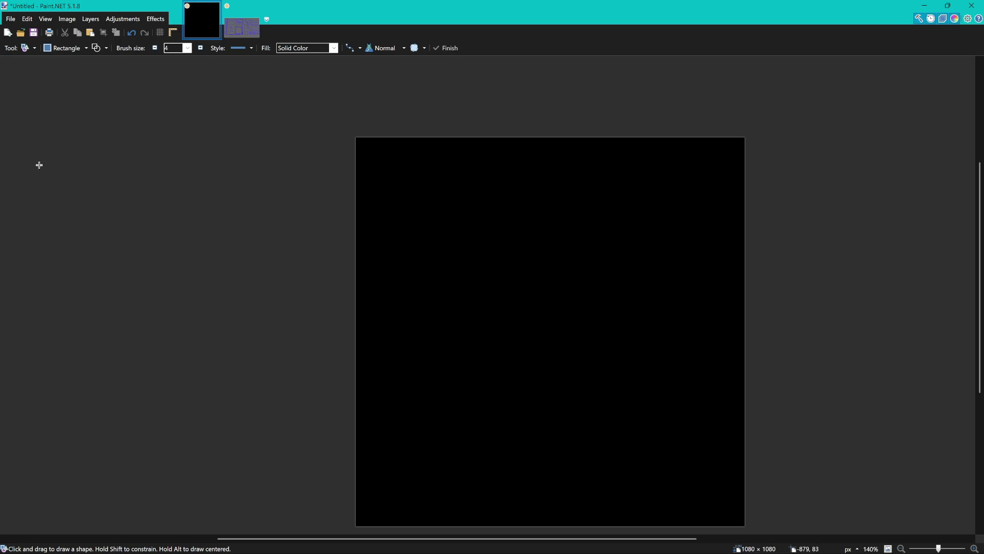
# - Draw a thin green rectangle outline, about 949×987 pixels, nearly filling the black canvas
pyautogui.moveTo(384, 159)
pyautogui.mouseDown()
pyautogui.moveTo(708, 531)
pyautogui.moveTo(730, 505)
pyautogui.mouseUp()
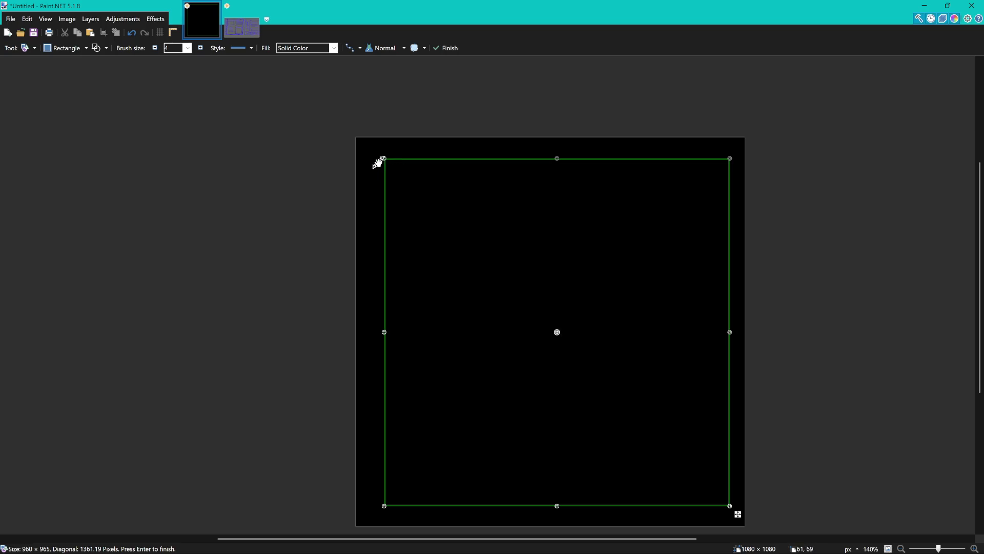
pyautogui.moveTo(384, 160); pyautogui.dragTo(382, 152)
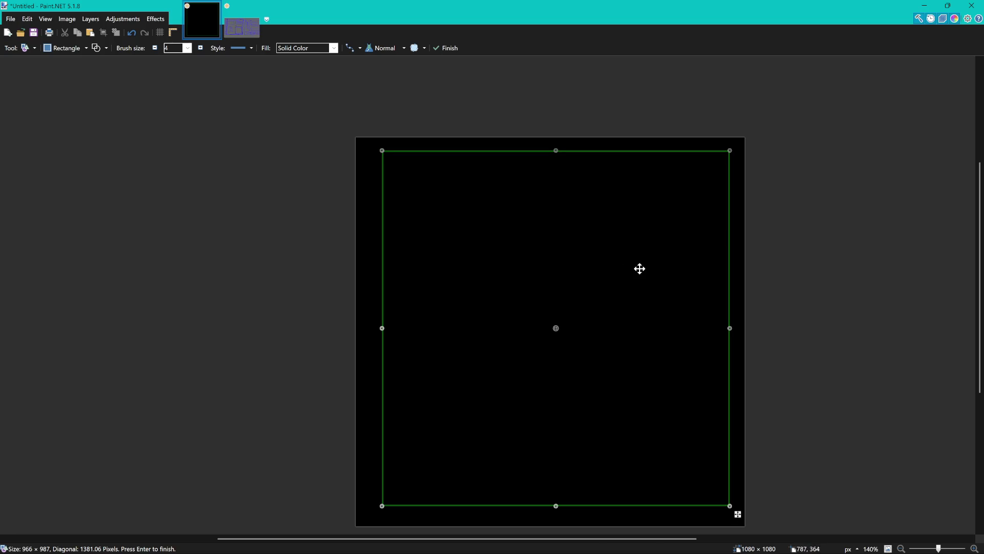
pyautogui.scroll(-3, 639, 268)
pyautogui.hscroll(2, 639, 268)
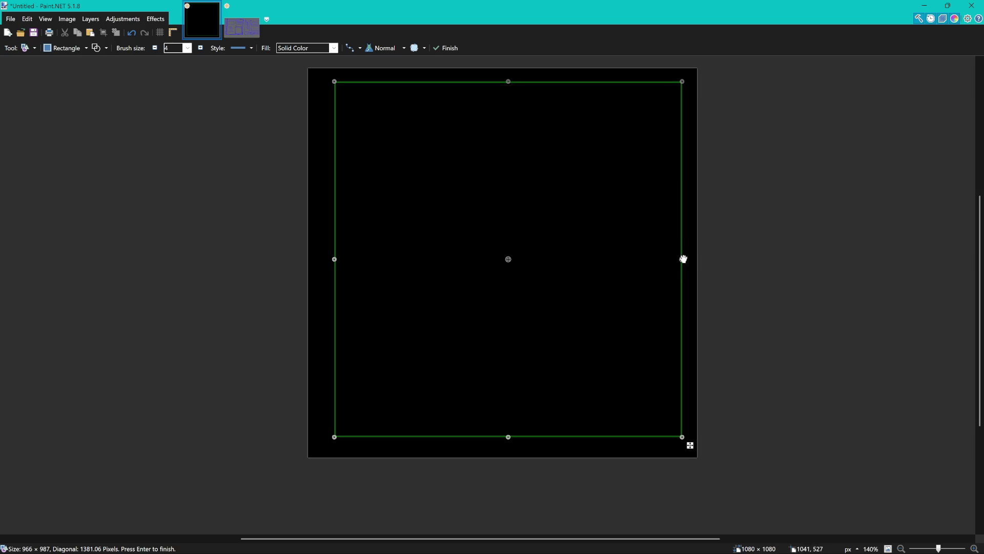
pyautogui.moveTo(684, 259); pyautogui.dragTo(682, 259)
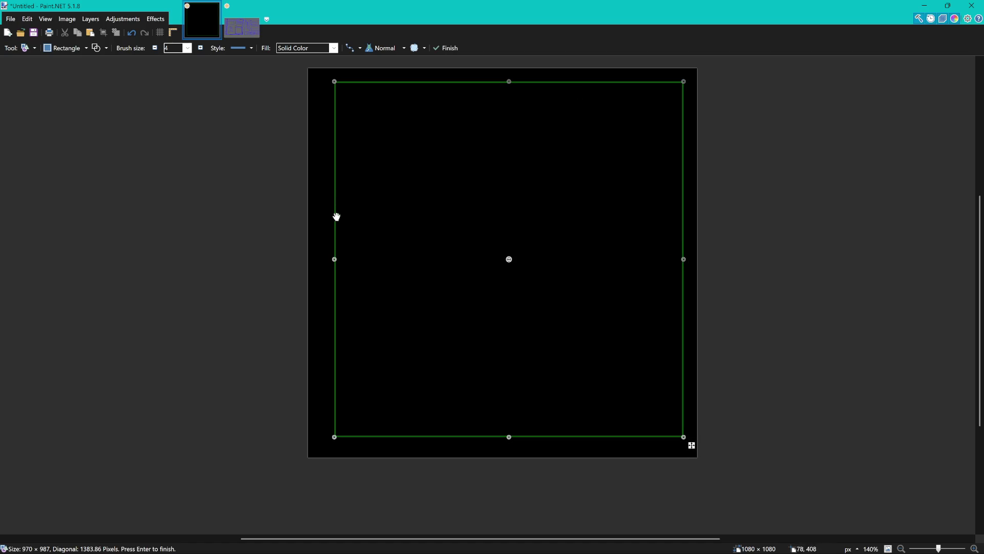
pyautogui.moveTo(336, 261)
pyautogui.mouseDown()
pyautogui.moveTo(350, 262)
pyautogui.moveTo(327, 259)
pyautogui.moveTo(345, 258)
pyautogui.mouseUp()
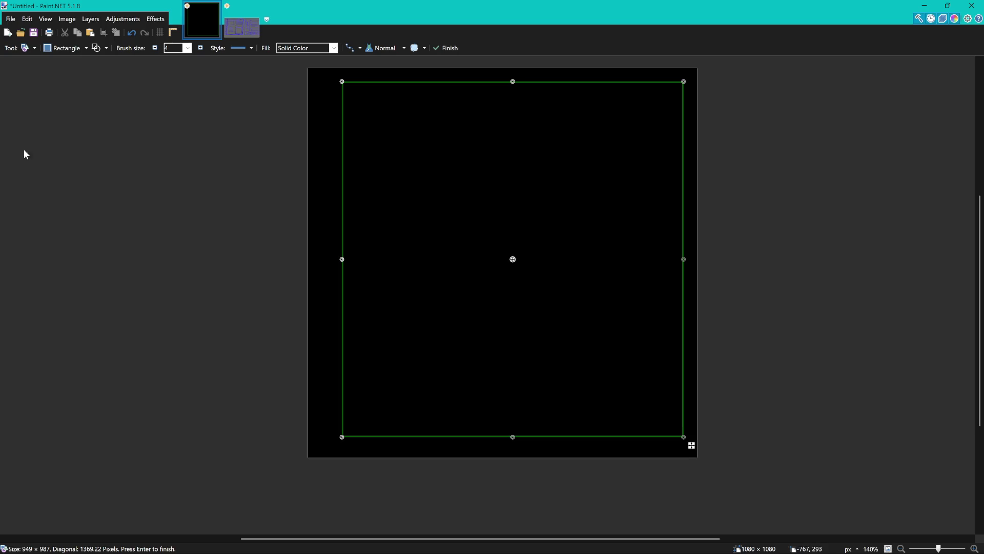
pyautogui.press('Return')
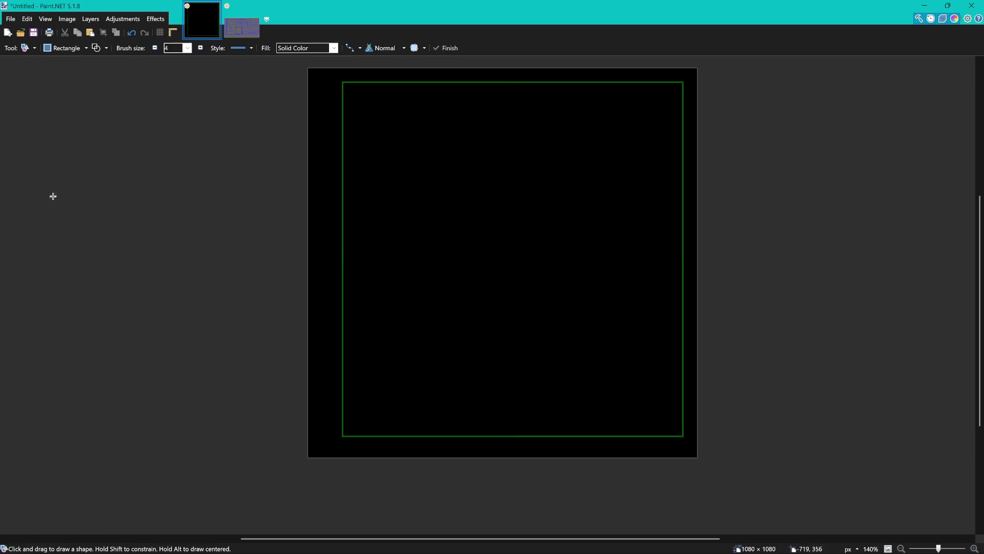
# - Draw a tall narrow sidebar rectangle along the main panel's left and adjust its edges
pyautogui.moveTo(314, 86)
pyautogui.mouseDown()
pyautogui.moveTo(337, 181)
pyautogui.moveTo(343, 434)
pyautogui.mouseUp()
pyautogui.scroll(6, 341, 103)
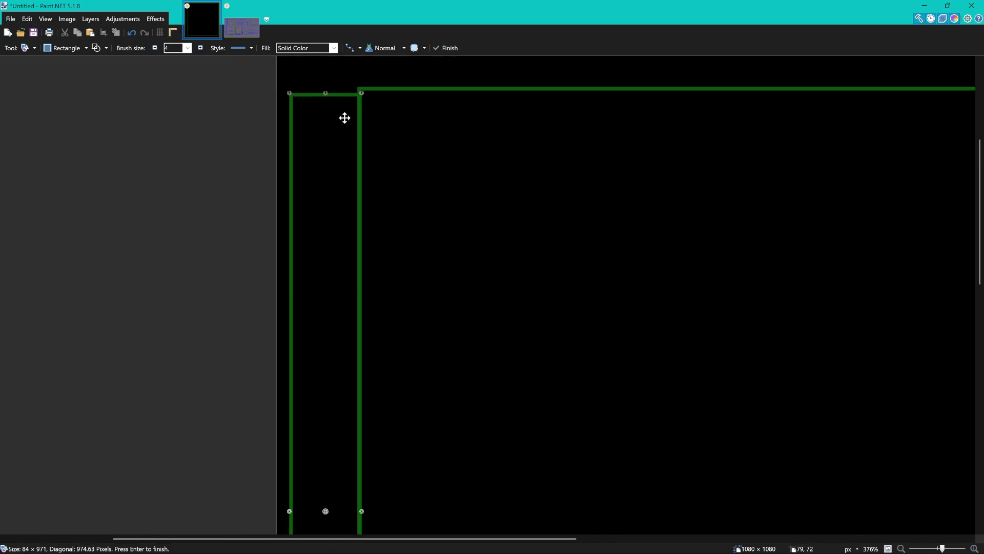
pyautogui.moveTo(400, 229); pyautogui.dragTo(494, 204)
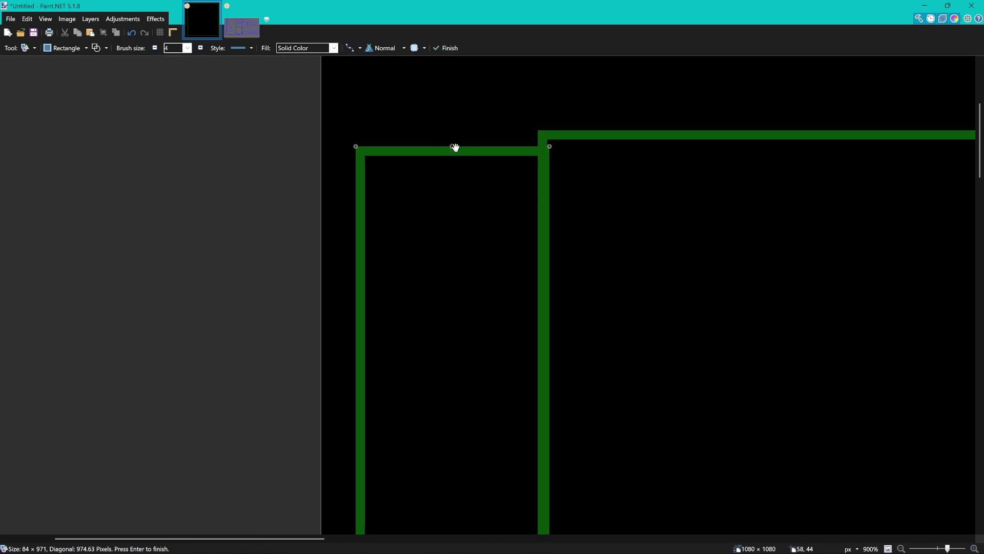
pyautogui.moveTo(455, 148)
pyautogui.mouseDown()
pyautogui.moveTo(455, 130)
pyautogui.moveTo(450, 144)
pyautogui.mouseUp()
pyautogui.moveTo(549, 143)
pyautogui.mouseDown()
pyautogui.moveTo(535, 143)
pyautogui.moveTo(547, 146)
pyautogui.mouseUp()
pyautogui.moveTo(459, 146)
pyautogui.mouseDown()
pyautogui.moveTo(464, 130)
pyautogui.moveTo(462, 161)
pyautogui.mouseUp()
pyautogui.scroll(-7, 587, 225)
pyautogui.scroll(-5, 591, 241)
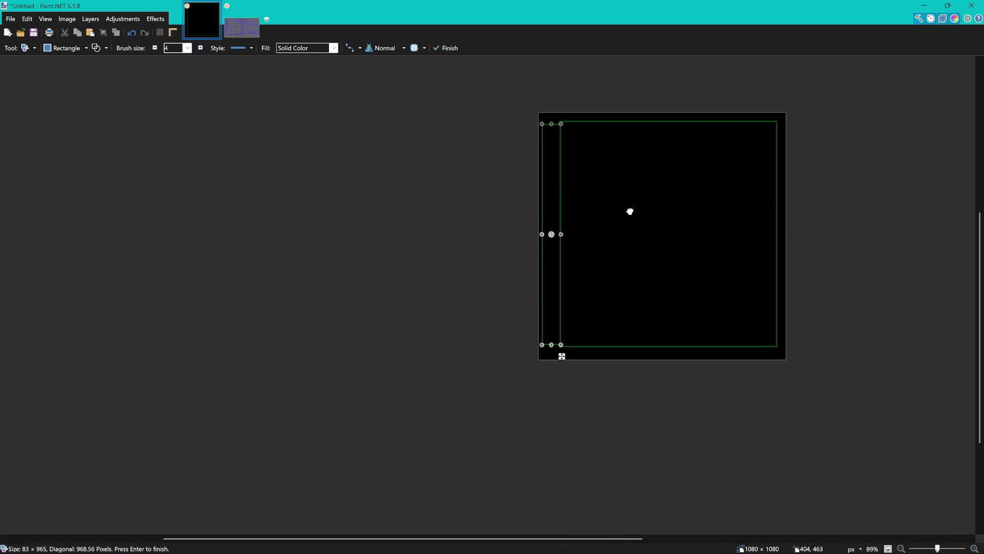
pyautogui.scroll(8, 631, 211)
pyautogui.scroll(4, 502, 358)
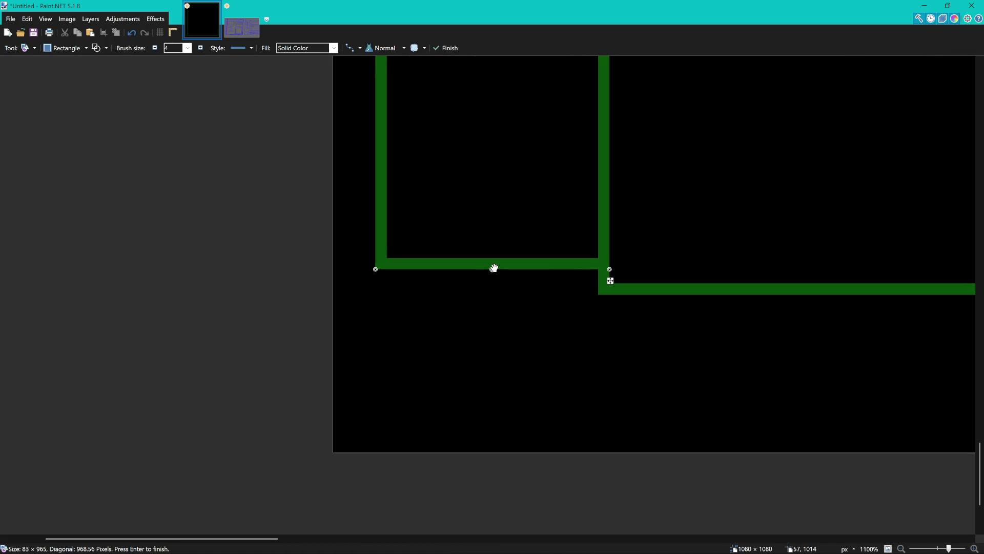
pyautogui.moveTo(494, 267); pyautogui.dragTo(490, 290)
pyautogui.scroll(-8, 634, 239)
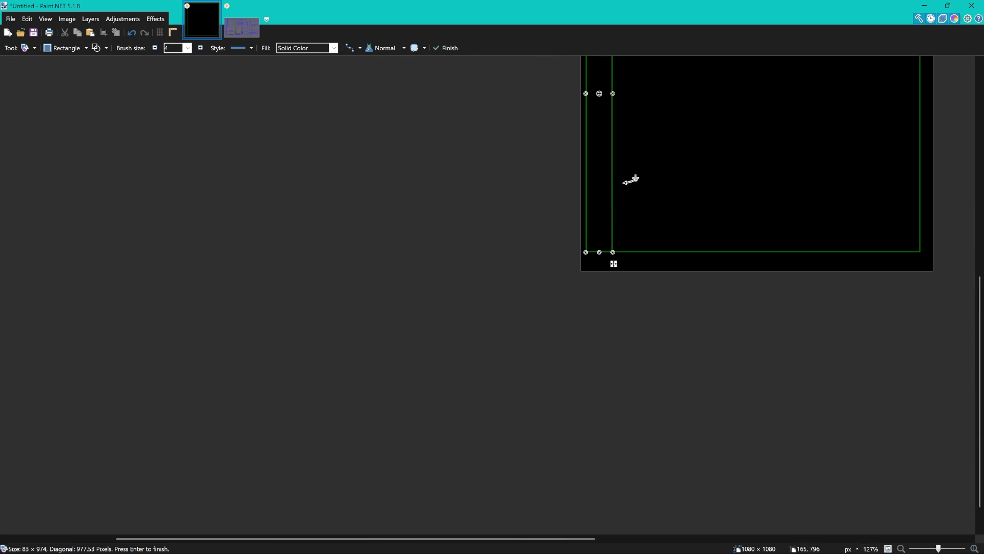
pyautogui.moveTo(631, 179); pyautogui.dragTo(427, 369)
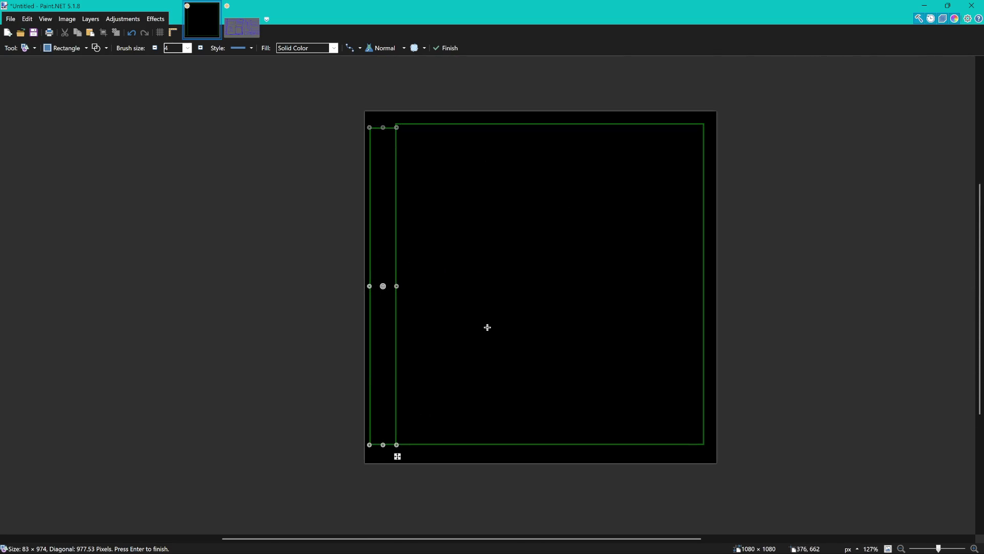
pyautogui.press('s')
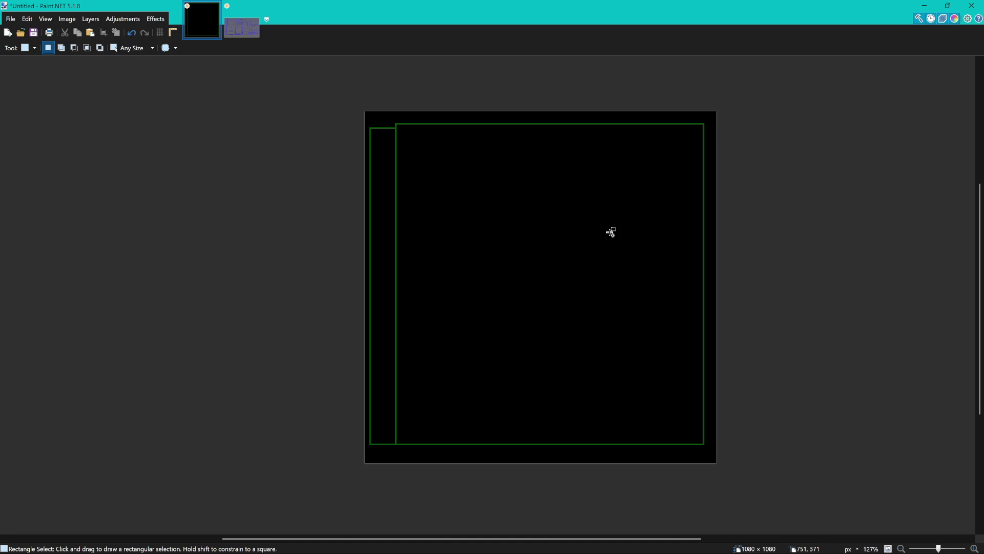
# - Reopen the sidebar rectangle and shorten it so its bottom sits higher
pyautogui.hotkey('ctrl', 'z')
pyautogui.scroll(6, 468, 345)
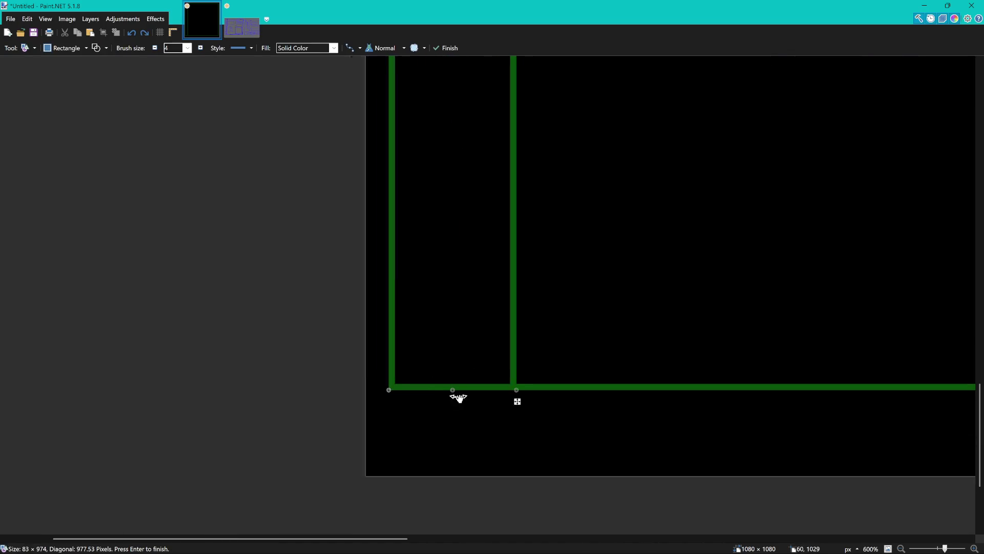
pyautogui.scroll(2, 458, 398)
pyautogui.moveTo(446, 386); pyautogui.dragTo(448, 339)
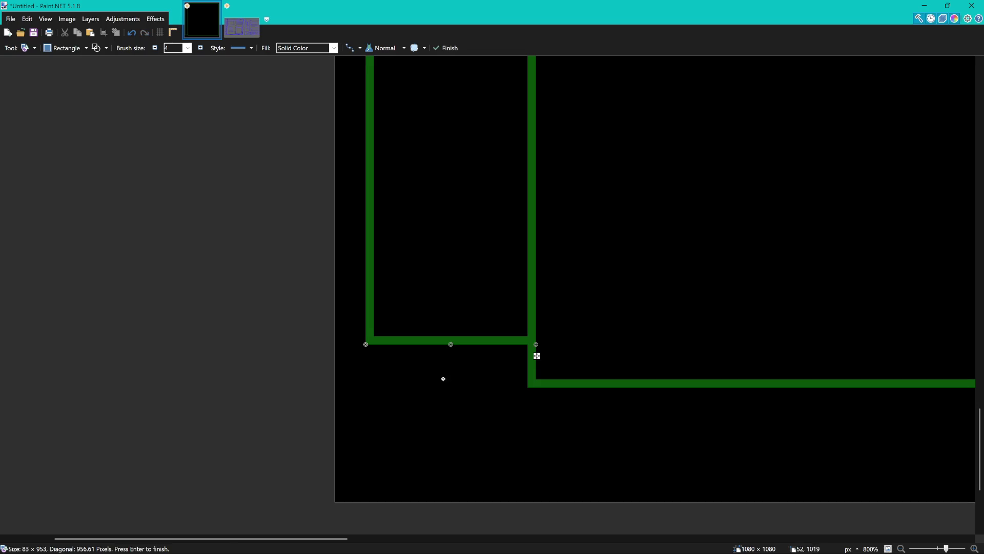
pyautogui.scroll(-11, 576, 327)
pyautogui.moveTo(603, 249)
pyautogui.mouseDown()
pyautogui.moveTo(463, 255)
pyautogui.moveTo(402, 231)
pyautogui.moveTo(441, 234)
pyautogui.moveTo(433, 238)
pyautogui.moveTo(446, 244)
pyautogui.mouseUp()
pyautogui.scroll(3, 431, 224)
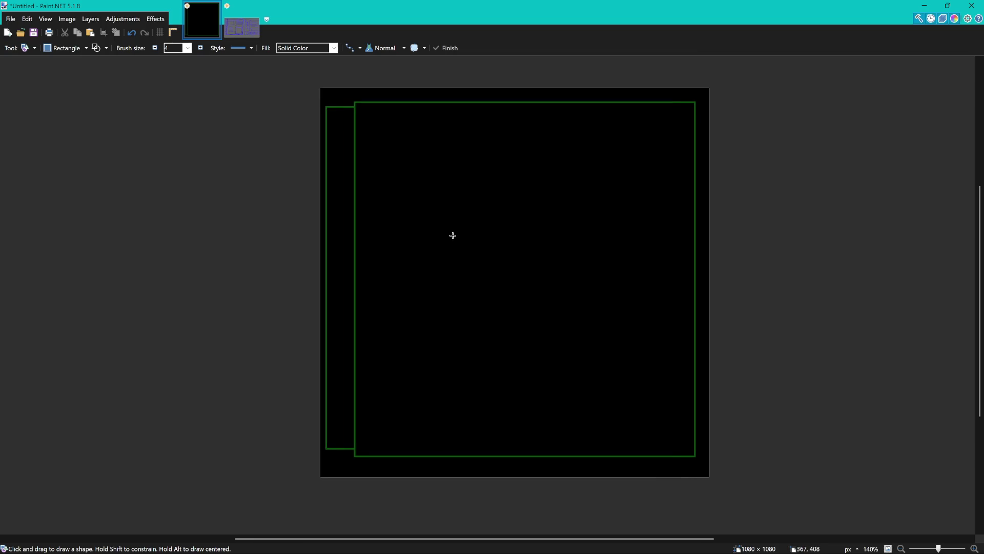
pyautogui.scroll(5, 325, 110)
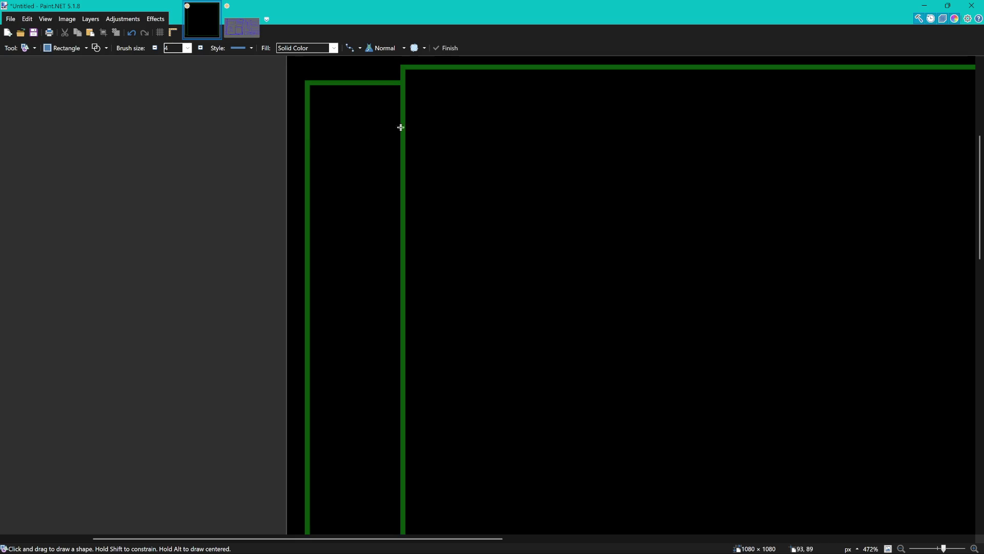
pyautogui.scroll(1, 392, 200)
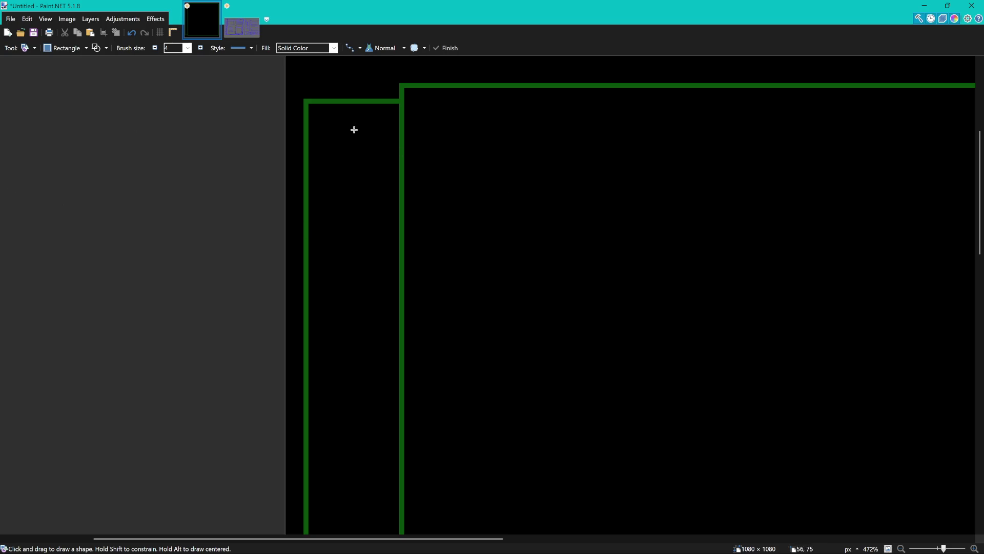
# - Draw a small box at the top of the sidebar and commit it
pyautogui.moveTo(324, 128); pyautogui.dragTo(403, 257)
pyautogui.scroll(-2, 403, 256)
pyautogui.scroll(-4, 404, 252)
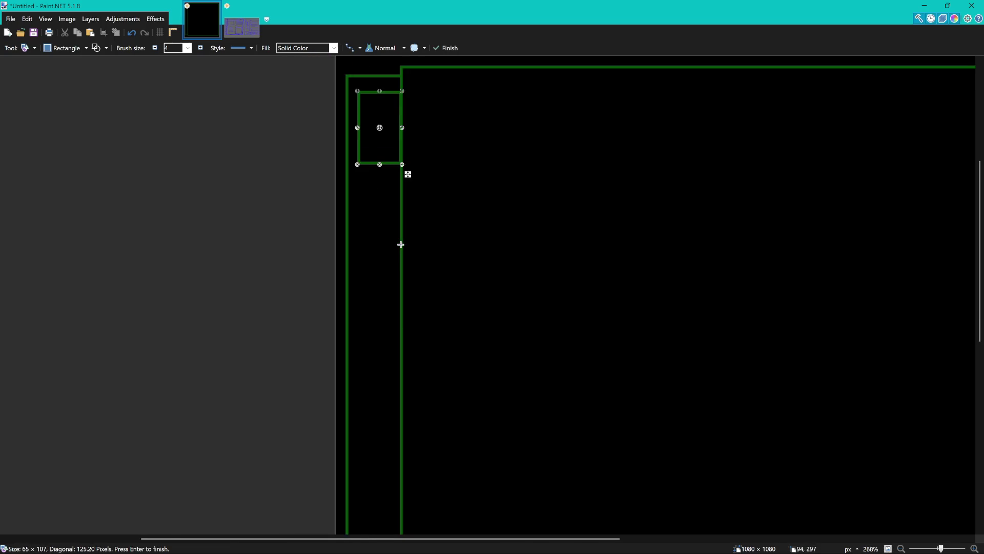
pyautogui.press('m')
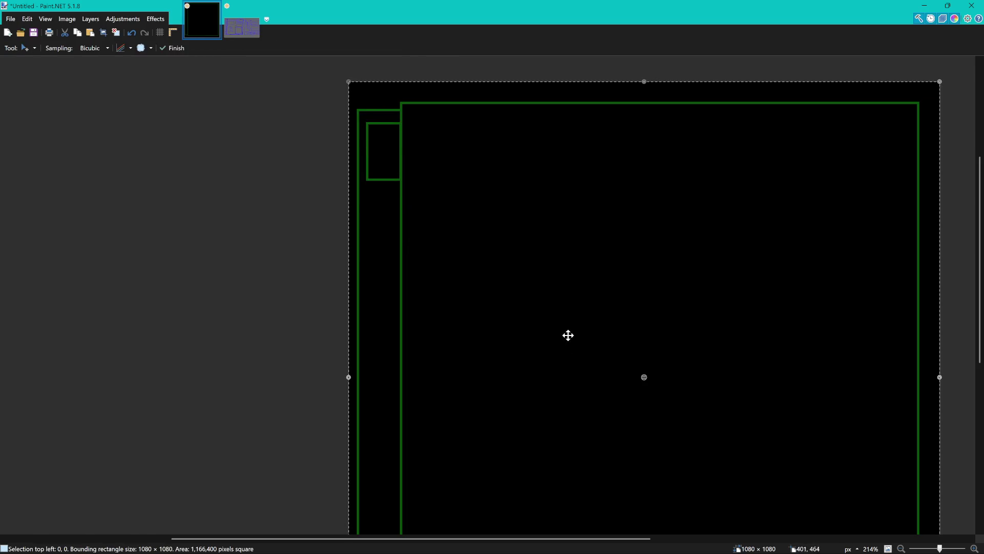
# - Reselect the Rectangle tool and bring up the hand-drawn sketch image
pyautogui.scroll(-3, 407, 208)
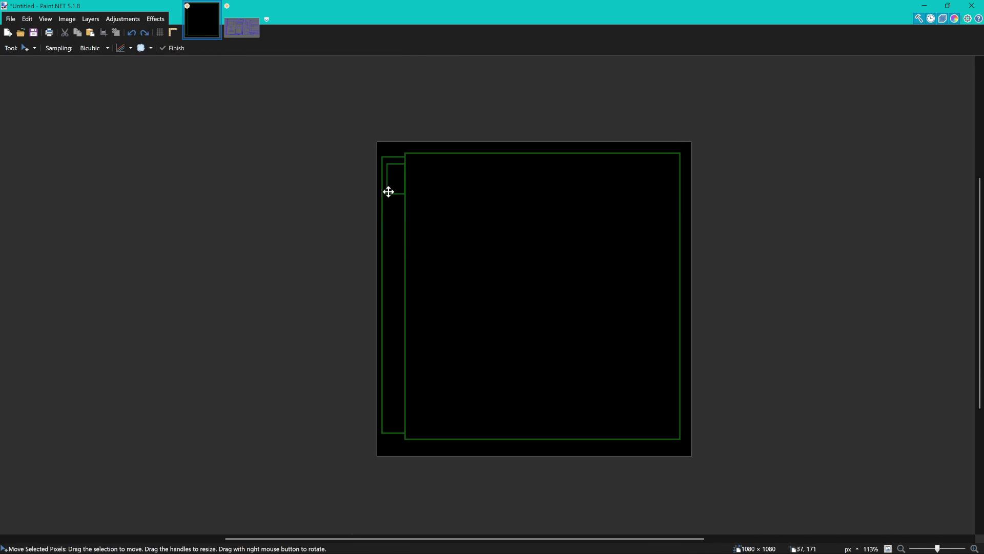
pyautogui.press('o')
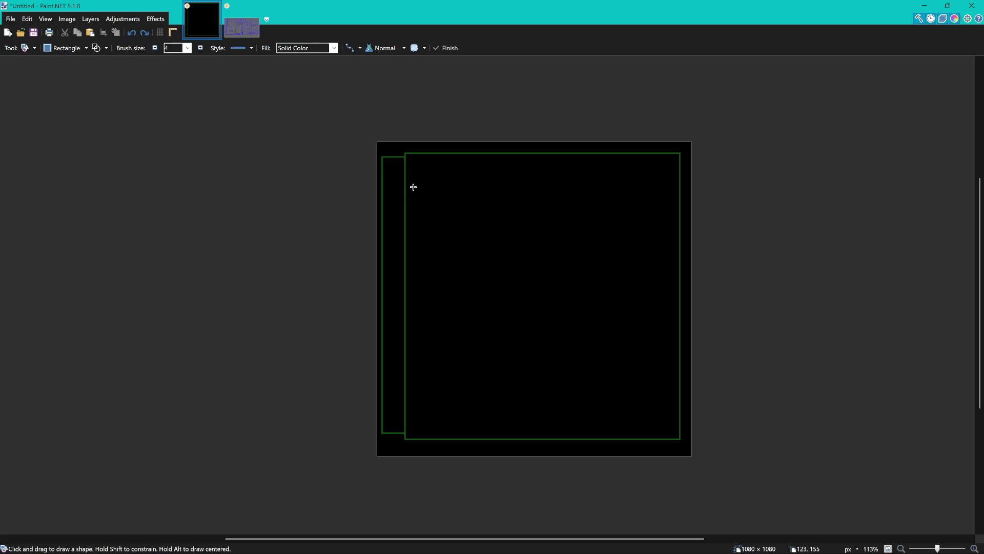
pyautogui.scroll(3, 414, 188)
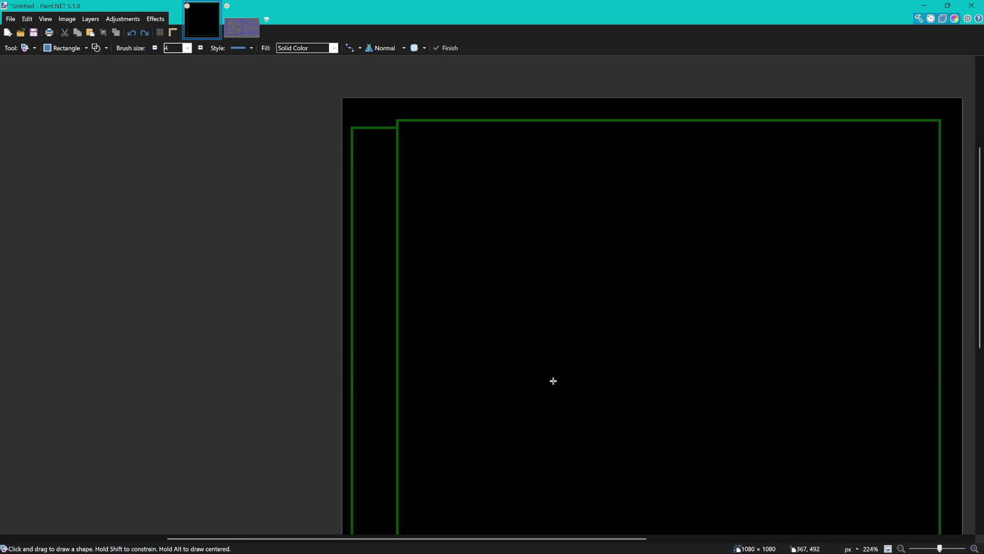
pyautogui.moveTo(537, 284)
pyautogui.mouseDown()
pyautogui.moveTo(417, 215)
pyautogui.moveTo(413, 283)
pyautogui.moveTo(514, 123)
pyautogui.moveTo(475, 106)
pyautogui.moveTo(389, 275)
pyautogui.moveTo(372, 264)
pyautogui.mouseUp()
pyautogui.click(245, 23)
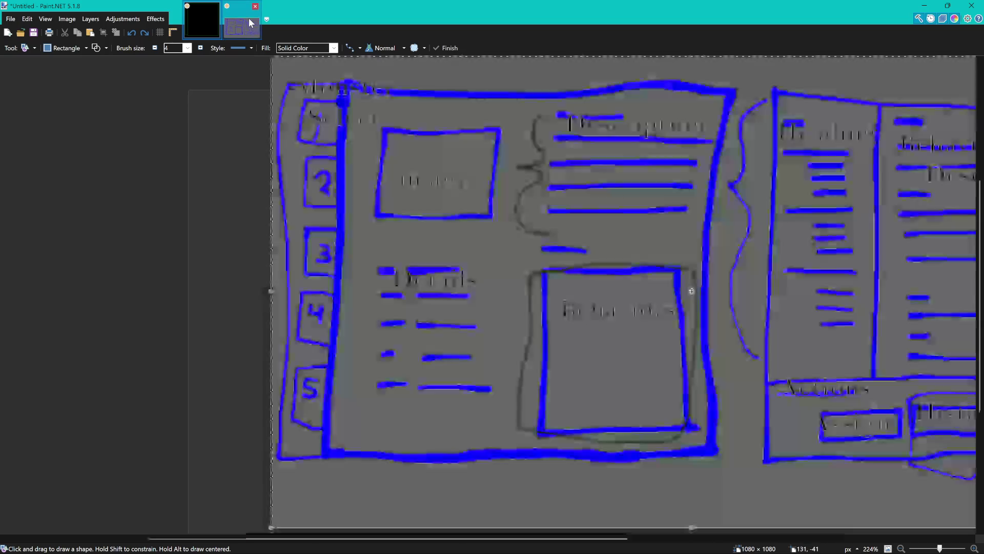
# - Review the sketch, then on the black image draw a header rectangle near the panel's top-left
pyautogui.moveTo(443, 181); pyautogui.dragTo(411, 203)
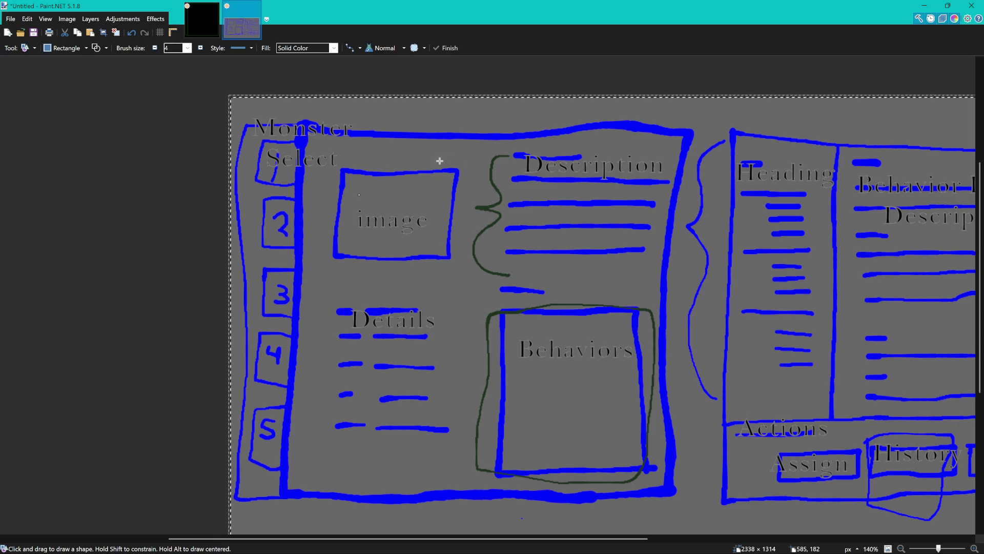
pyautogui.click(205, 32)
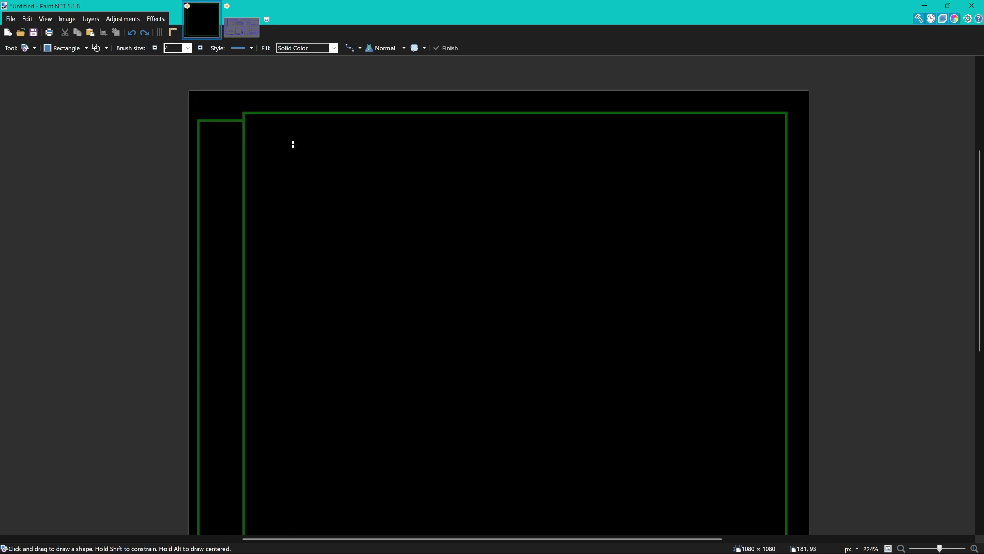
pyautogui.moveTo(266, 132)
pyautogui.mouseDown()
pyautogui.moveTo(378, 195)
pyautogui.moveTo(420, 198)
pyautogui.moveTo(455, 184)
pyautogui.mouseUp()
# - Replace the stray rectangle with a 481×548 behaviors box lower right and a 415×104 header box top-left
pyautogui.hotkey('ctrl', '0')
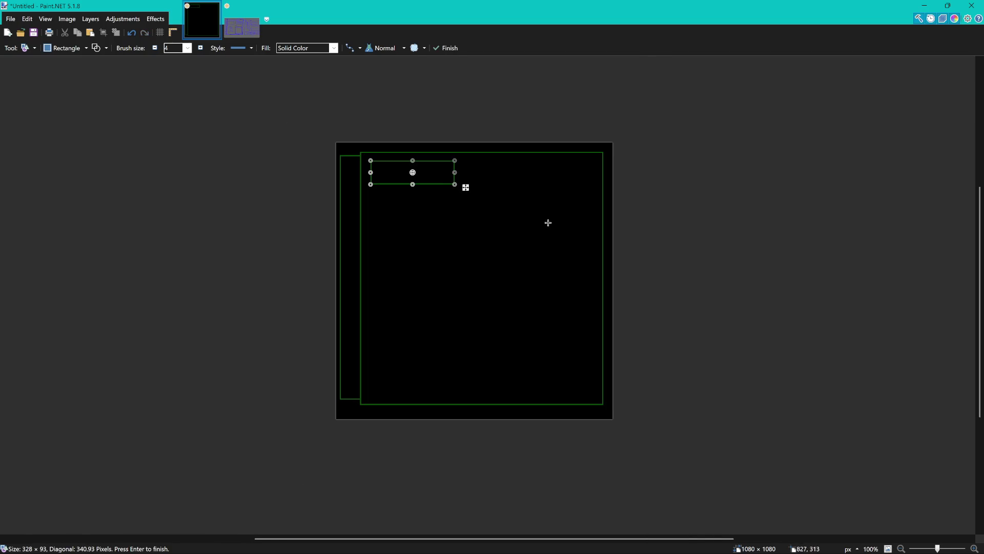
pyautogui.keyDown('ctrl'); pyautogui.scroll(1, 524, 207); pyautogui.keyUp('ctrl')
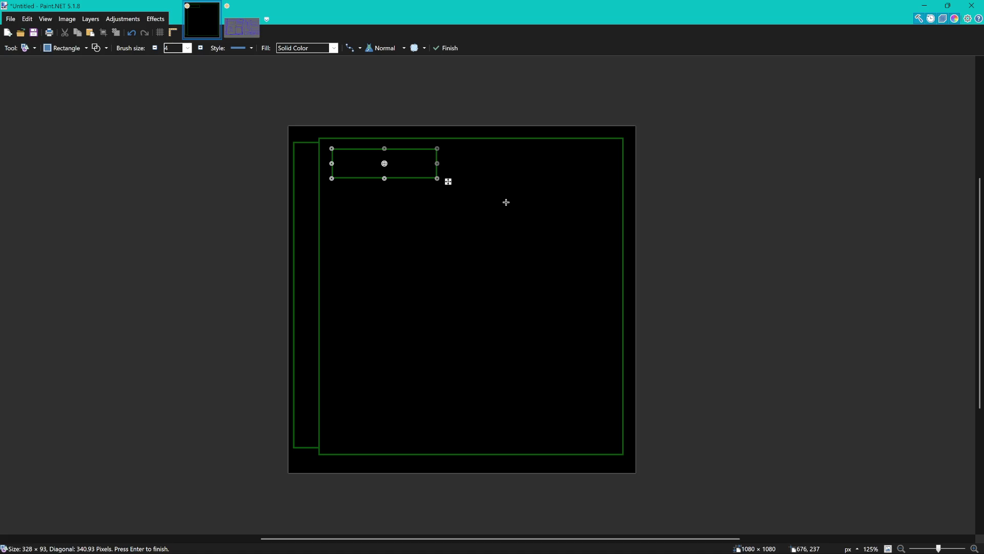
pyautogui.press('Escape')
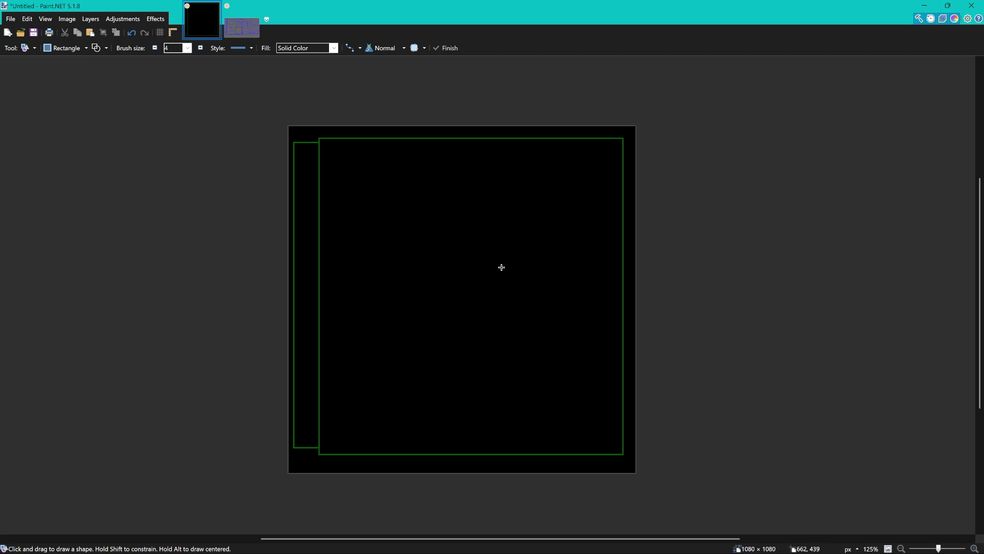
pyautogui.moveTo(488, 265)
pyautogui.mouseDown()
pyautogui.moveTo(598, 451)
pyautogui.moveTo(620, 450)
pyautogui.mouseUp()
pyautogui.moveTo(487, 263); pyautogui.dragTo(468, 273)
pyautogui.click(424, 273)
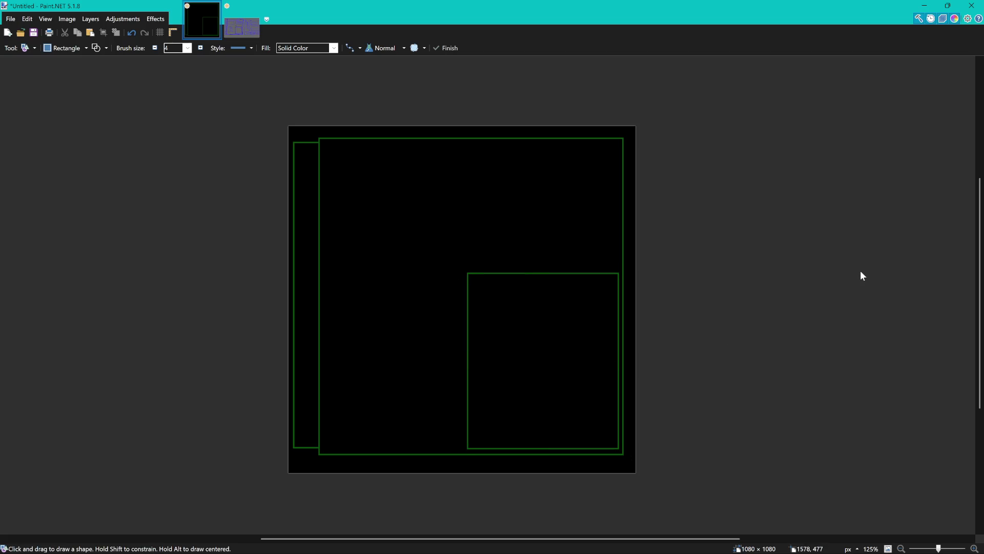
pyautogui.scroll(5, 345, 168)
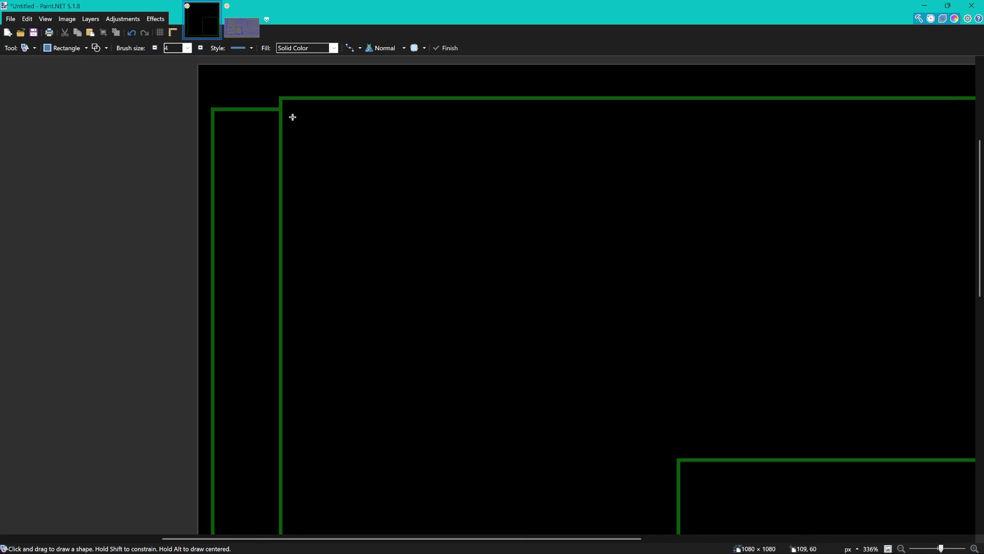
pyautogui.moveTo(293, 117)
pyautogui.mouseDown()
pyautogui.moveTo(372, 165)
pyautogui.moveTo(580, 219)
pyautogui.moveTo(589, 209)
pyautogui.moveTo(630, 214)
pyautogui.moveTo(650, 207)
pyautogui.moveTo(627, 203)
pyautogui.moveTo(649, 205)
pyautogui.mouseUp()
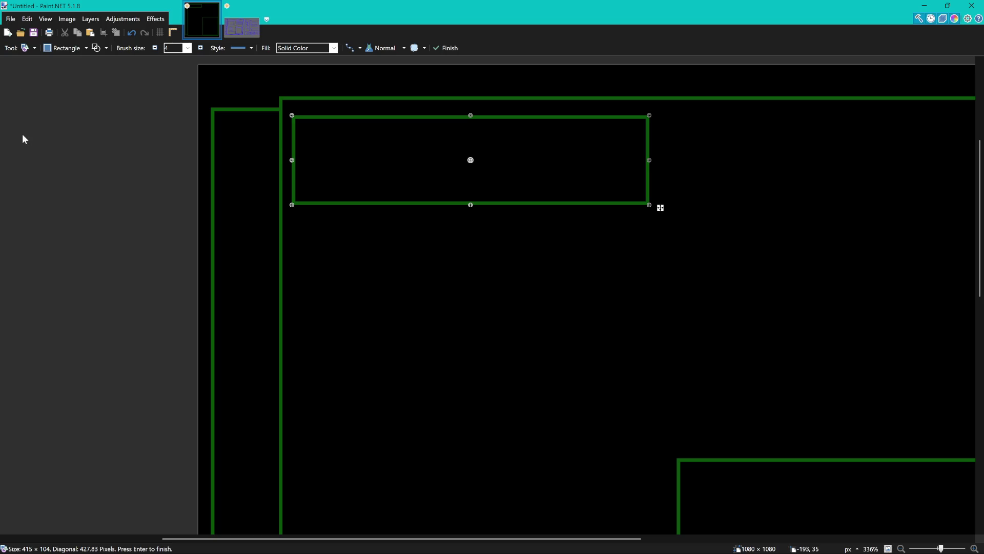
# - Switch to the Eraser, tune its stroke spacing, and erase the header box's bottom edge
pyautogui.press('e')
pyautogui.moveTo(396, 207); pyautogui.dragTo(447, 204)
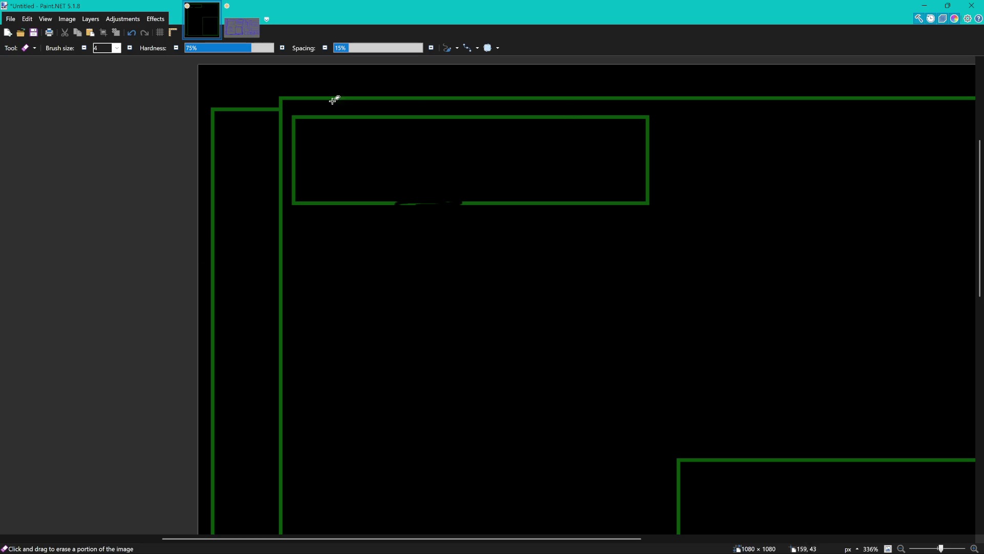
pyautogui.moveTo(364, 51); pyautogui.dragTo(396, 51)
pyautogui.moveTo(377, 51); pyautogui.dragTo(359, 47)
pyautogui.moveTo(436, 204)
pyautogui.mouseDown()
pyautogui.moveTo(310, 200)
pyautogui.moveTo(596, 202)
pyautogui.moveTo(647, 178)
pyautogui.mouseUp()
pyautogui.click(466, 50)
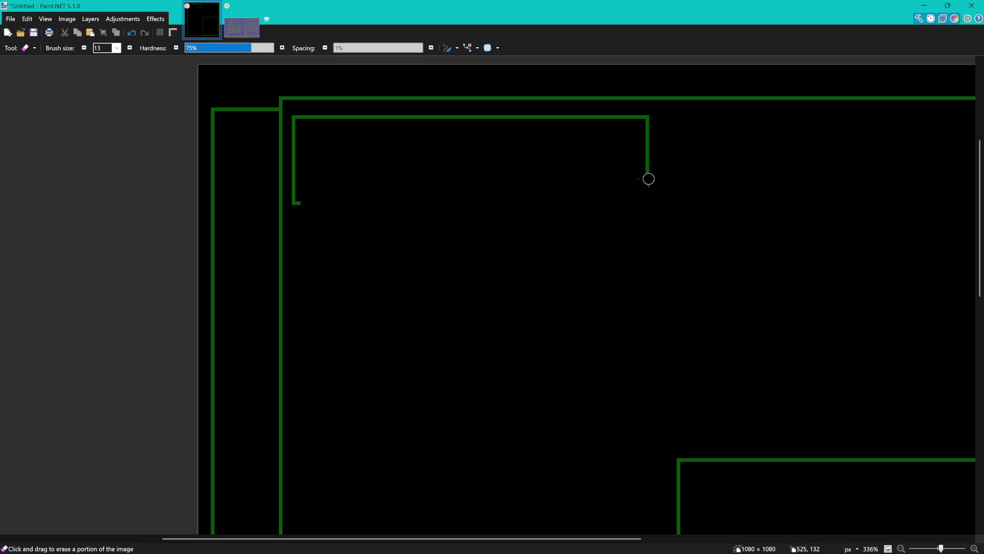
# - Erase the header box's bottom-left corner, cutting the left side down to a short stub
pyautogui.moveTo(318, 202)
pyautogui.mouseDown()
pyautogui.moveTo(296, 193)
pyautogui.moveTo(294, 154)
pyautogui.moveTo(295, 174)
pyautogui.mouseUp()
pyautogui.keyDown('ctrl'); pyautogui.scroll(3, 646, 153); pyautogui.keyUp('ctrl')
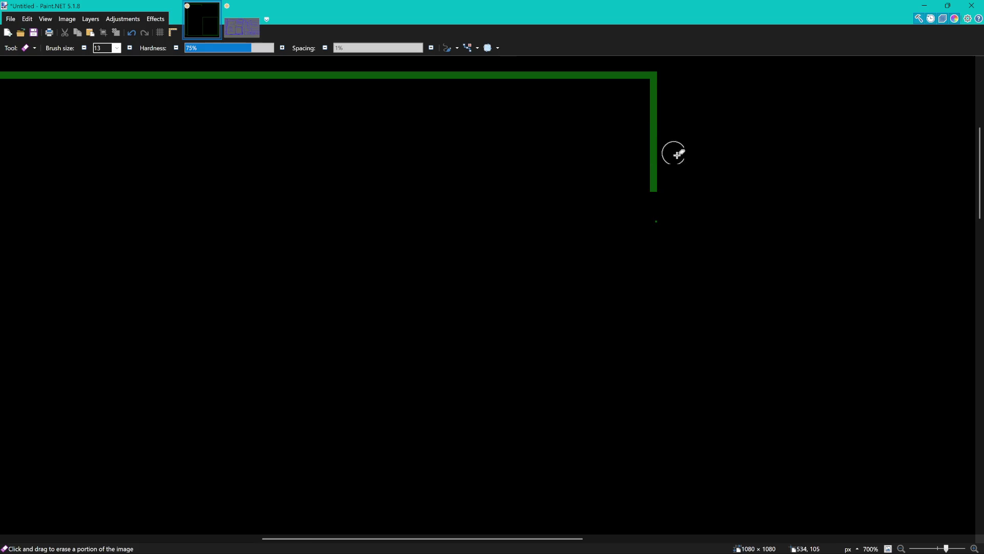
pyautogui.keyDown('ctrl'); pyautogui.scroll(2, 674, 153); pyautogui.keyUp('ctrl')
pyautogui.scroll(1, 653, 193)
pyautogui.moveTo(583, 352)
pyautogui.mouseDown()
pyautogui.moveTo(597, 152)
pyautogui.moveTo(582, 145)
pyautogui.moveTo(563, 224)
pyautogui.moveTo(546, 411)
pyautogui.mouseUp()
pyautogui.keyDown('ctrl'); pyautogui.scroll(5, 597, 152); pyautogui.keyUp('ctrl')
pyautogui.keyDown('ctrl'); pyautogui.scroll(-3, 517, 366); pyautogui.keyUp('ctrl')
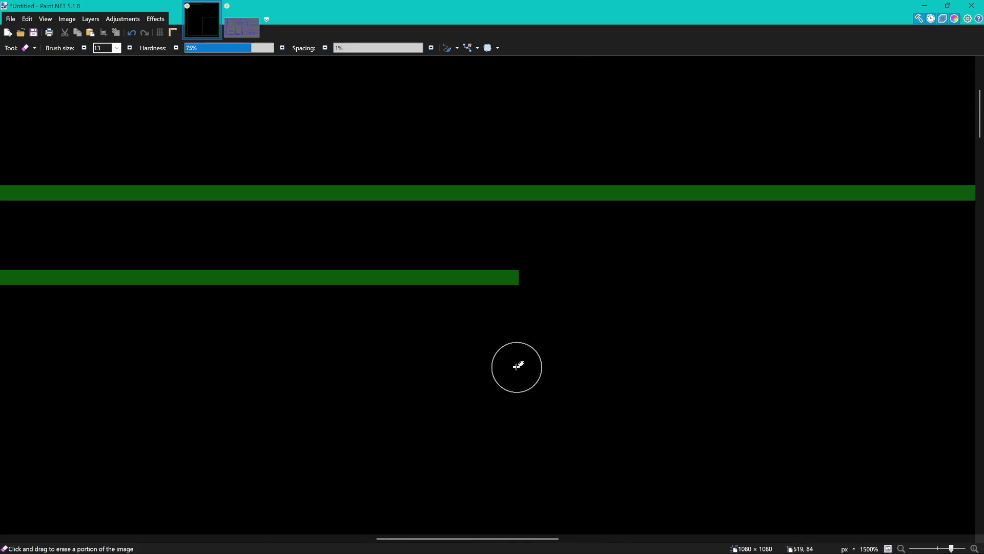
pyautogui.keyDown('ctrl'); pyautogui.scroll(-2, 714, 242); pyautogui.keyUp('ctrl')
pyautogui.scroll(-1, 672, 275)
pyautogui.keyDown('ctrl'); pyautogui.scroll(-2, 666, 257); pyautogui.keyUp('ctrl')
pyautogui.keyDown('ctrl'); pyautogui.scroll(6, 377, 228); pyautogui.keyUp('ctrl')
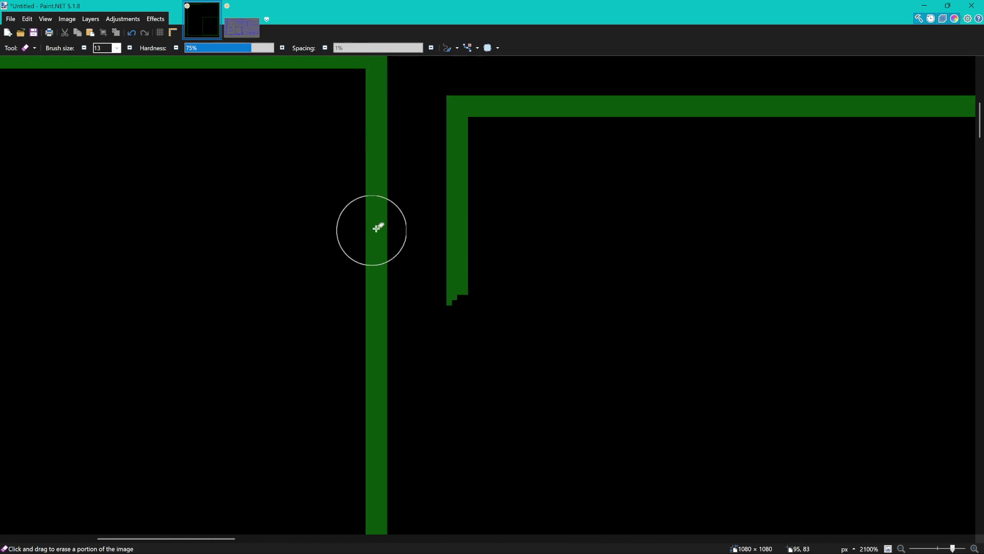
pyautogui.keyDown('ctrl'); pyautogui.scroll(2, 376, 228); pyautogui.keyUp('ctrl')
pyautogui.scroll(1, 507, 224)
pyautogui.click(465, 400)
# - Erase the header box's right-hand side, leaving only the top line as a bracket
pyautogui.keyDown('ctrl'); pyautogui.scroll(-3, 571, 369); pyautogui.keyUp('ctrl')
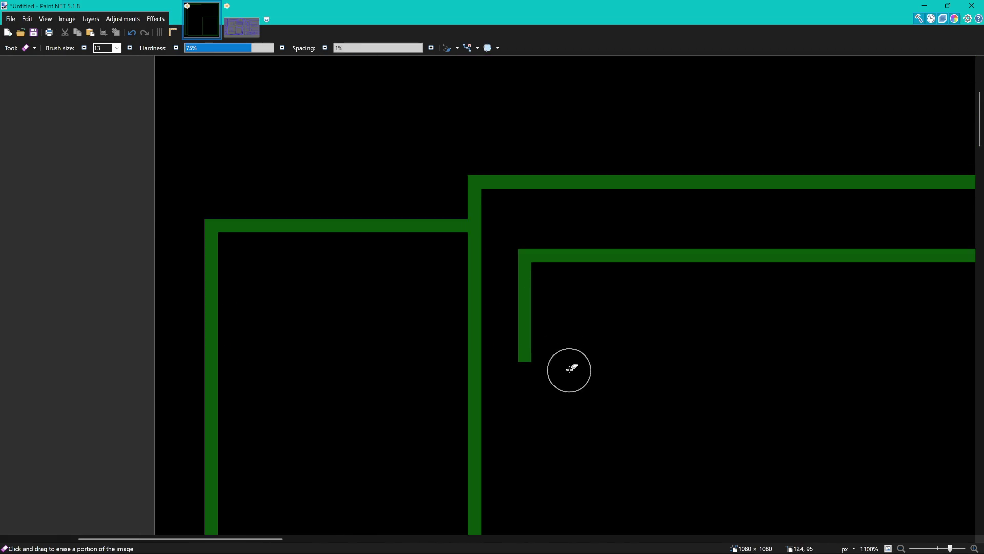
pyautogui.keyDown('ctrl'); pyautogui.scroll(-8, 569, 369); pyautogui.keyUp('ctrl')
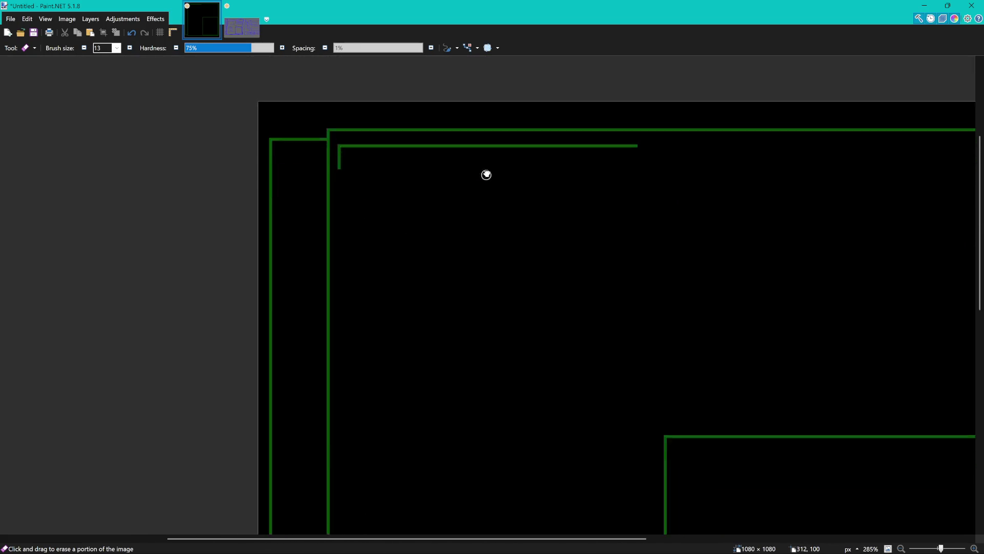
pyautogui.keyDown('ctrl'); pyautogui.scroll(-2, 486, 175); pyautogui.keyUp('ctrl')
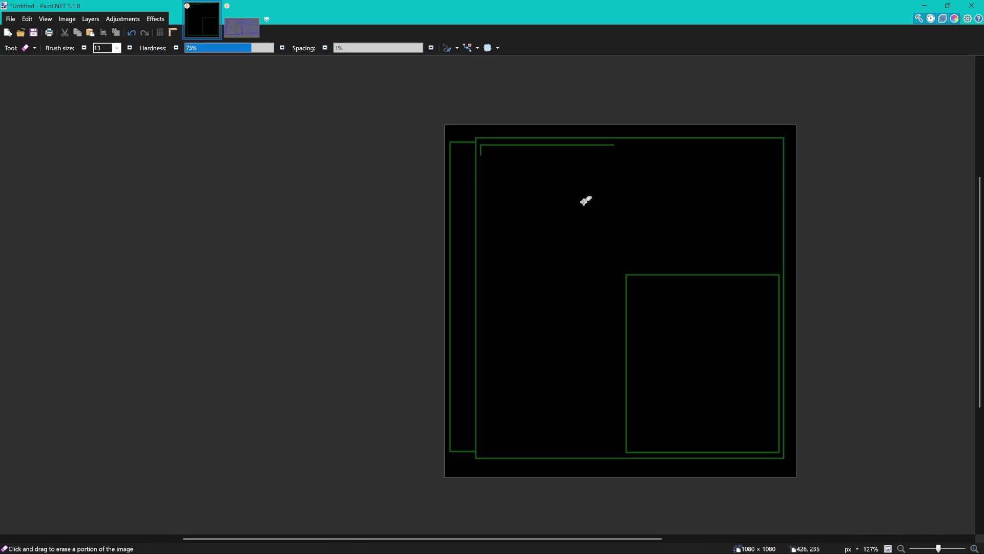
pyautogui.scroll(2, 577, 148)
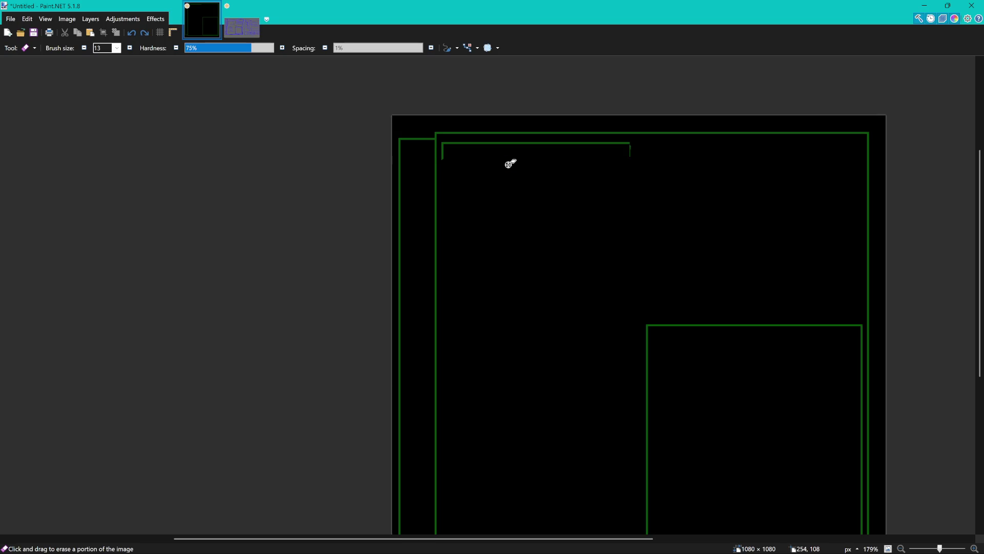
pyautogui.scroll(4, 633, 153)
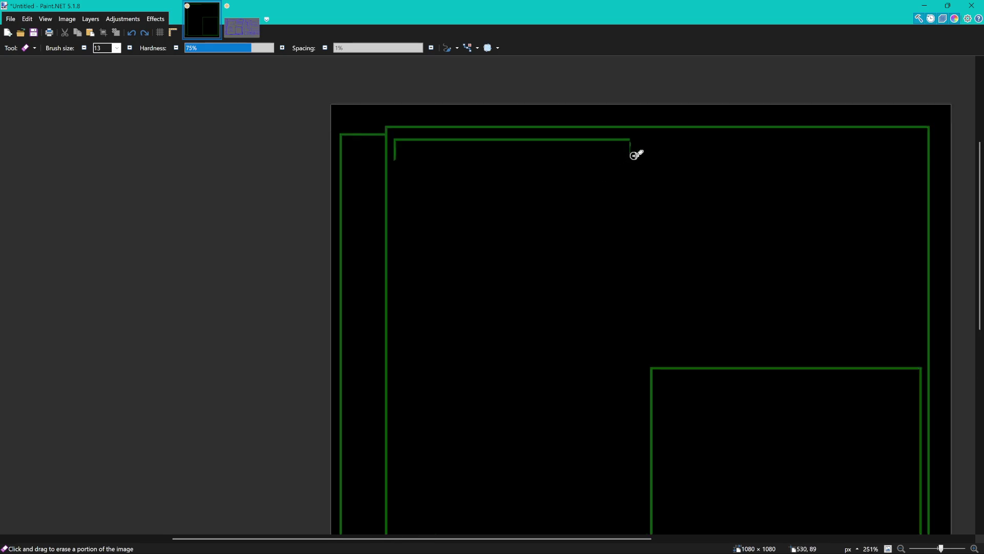
pyautogui.scroll(5, 631, 136)
pyautogui.moveTo(609, 121); pyautogui.dragTo(606, 229)
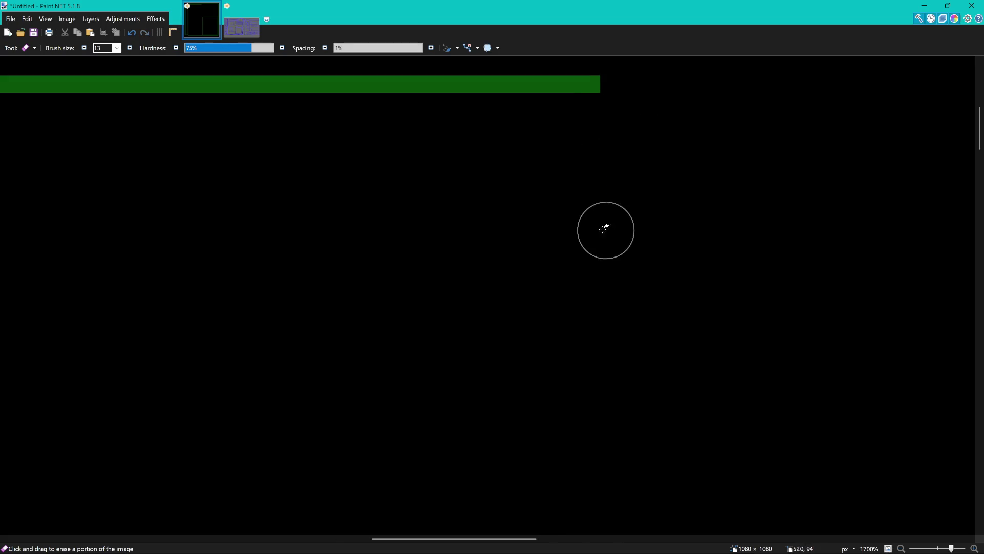
pyautogui.scroll(-4, 439, 209)
pyautogui.scroll(-3, 439, 209)
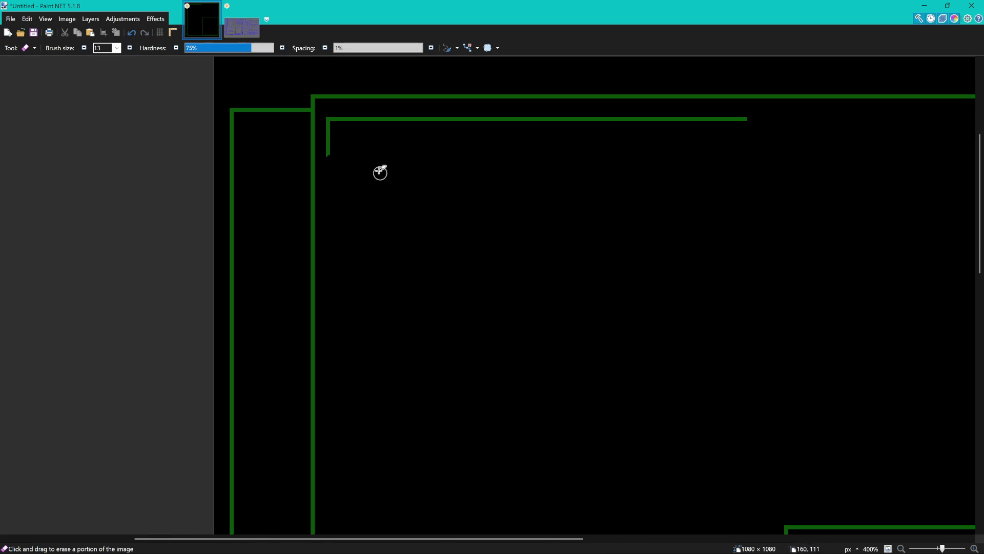
pyautogui.moveTo(377, 172); pyautogui.dragTo(430, 193)
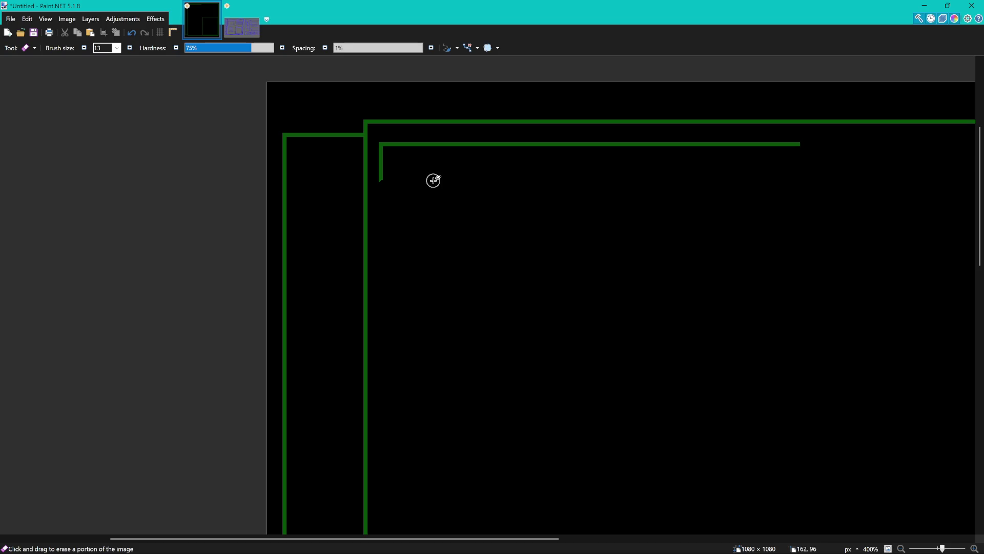
pyautogui.hscroll(2, 434, 180)
pyautogui.scroll(-1, 448, 192)
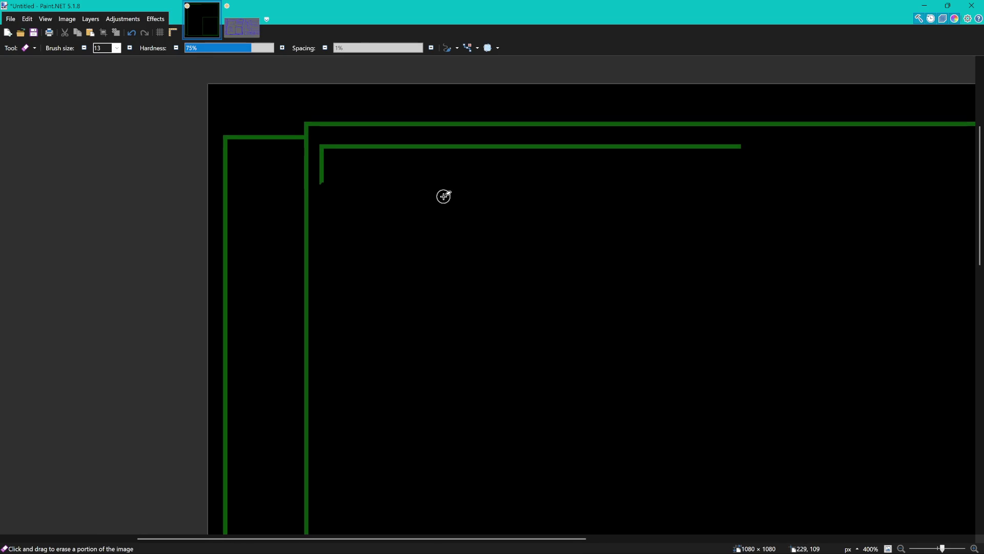
pyautogui.moveTo(452, 184); pyautogui.dragTo(441, 184)
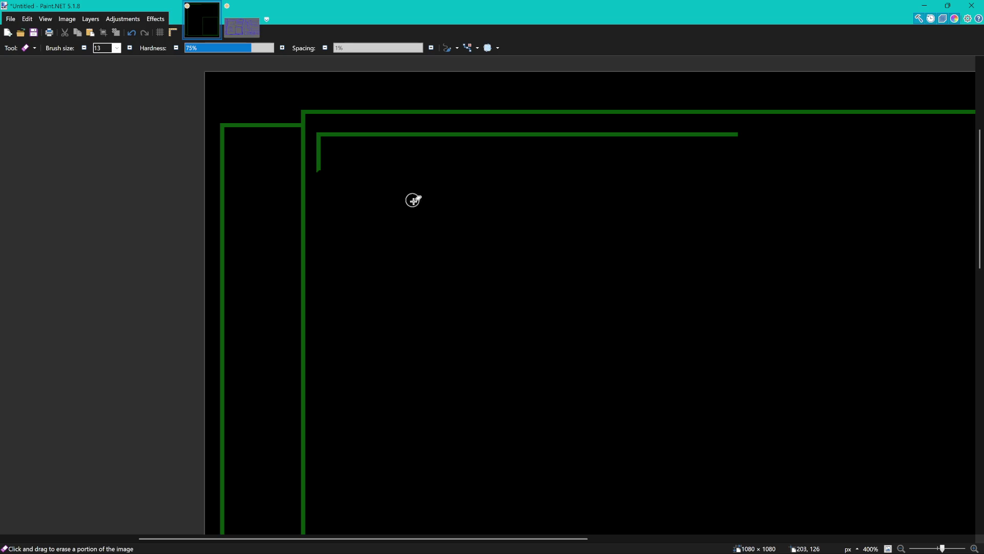
# - Extend the inner bracket's vertical stroke downward with a thin green bar about 66 px long
pyautogui.scroll(-5, 446, 196)
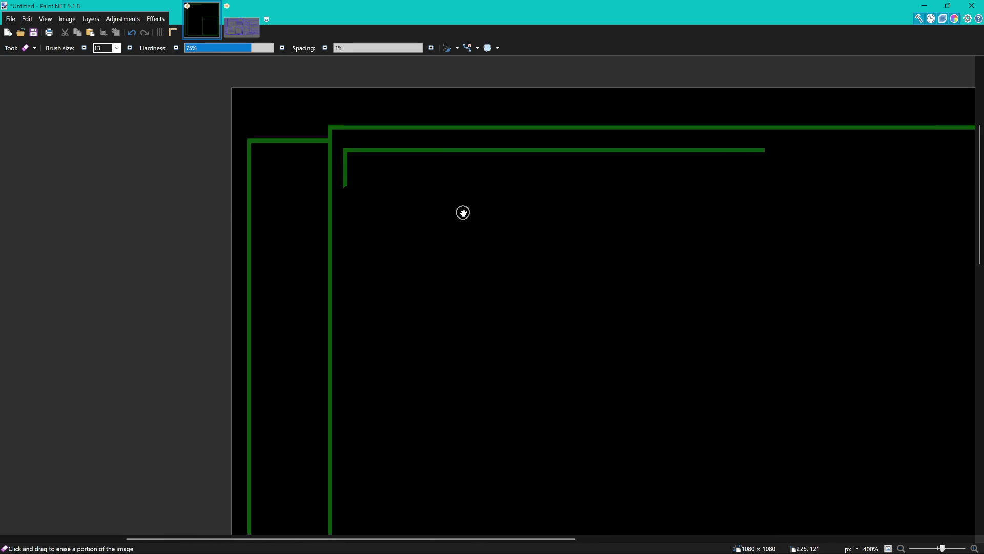
pyautogui.scroll(2, 469, 212)
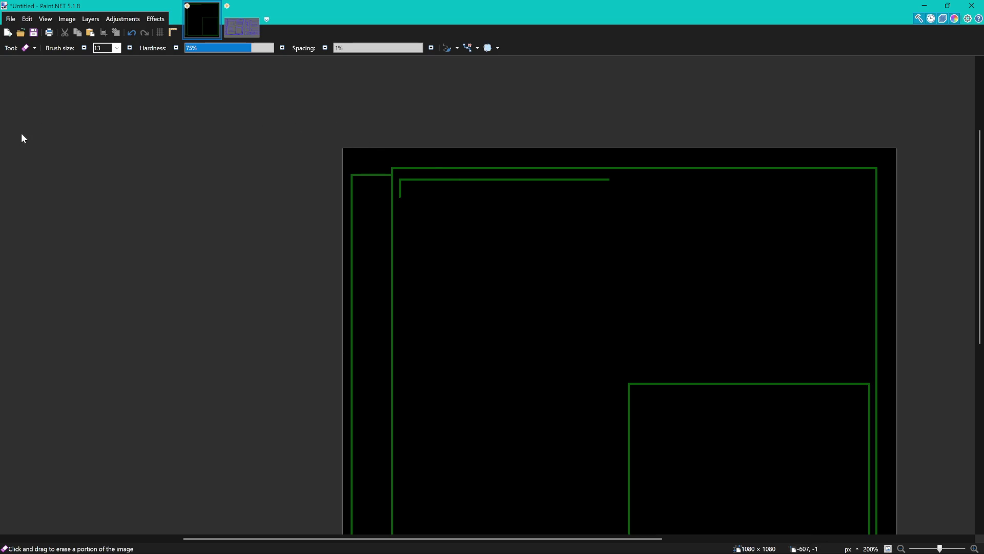
pyautogui.press('o')
pyautogui.scroll(6, 405, 237)
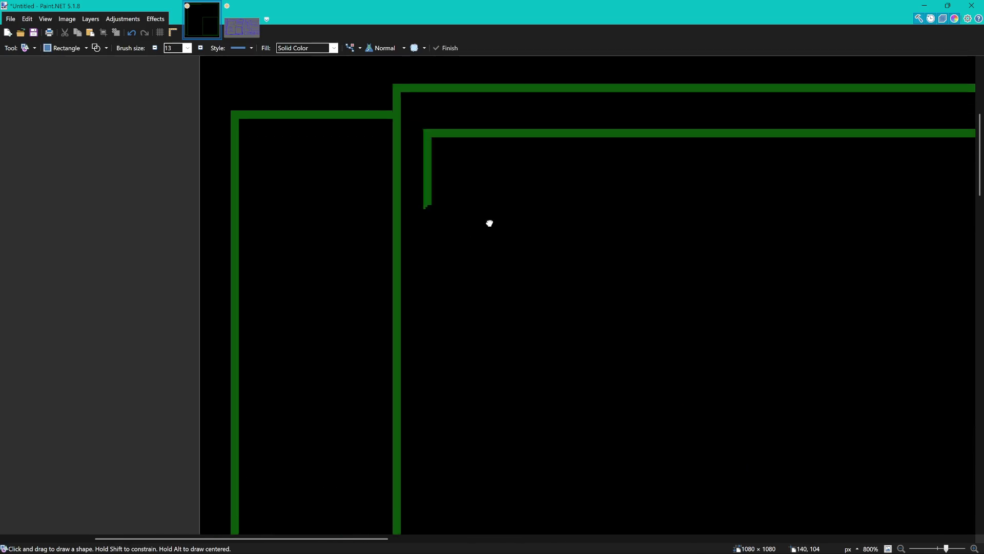
pyautogui.moveTo(422, 104); pyautogui.dragTo(429, 316)
pyautogui.moveTo(423, 209); pyautogui.dragTo(420, 209)
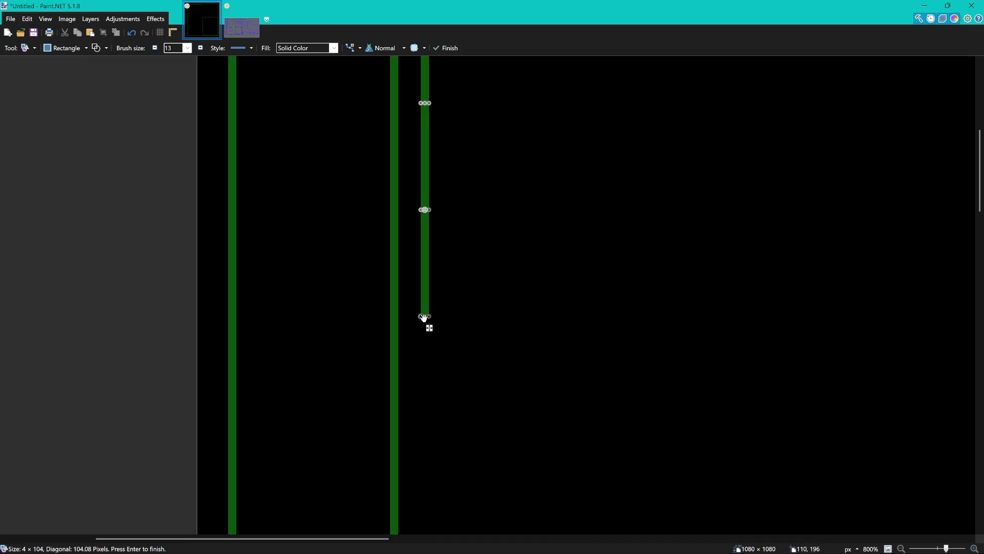
pyautogui.moveTo(427, 324); pyautogui.dragTo(424, 242)
pyautogui.keyDown('ctrl'); pyautogui.scroll(-5, 512, 215); pyautogui.keyUp('ctrl')
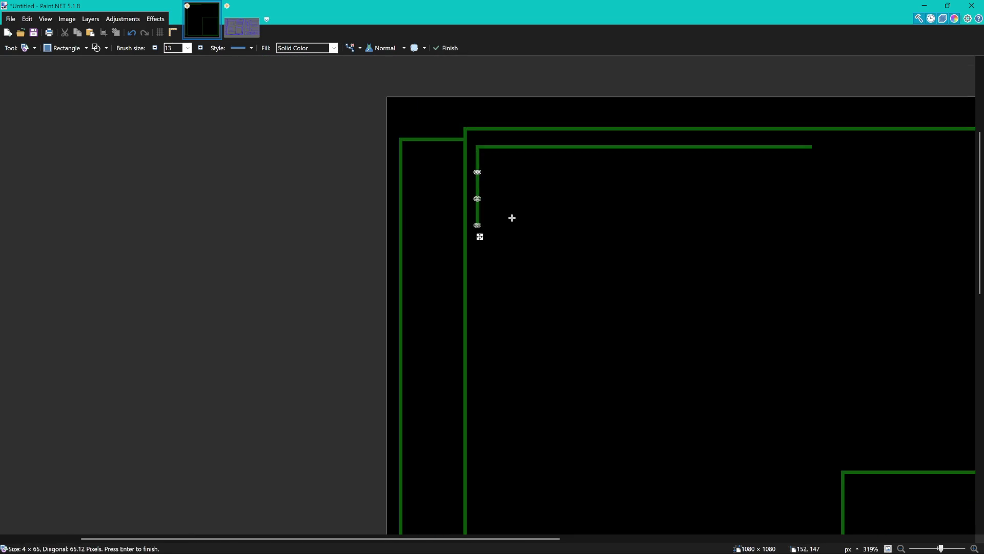
pyautogui.moveTo(562, 220)
pyautogui.mouseDown()
pyautogui.moveTo(447, 245)
pyautogui.moveTo(472, 232)
pyautogui.mouseUp()
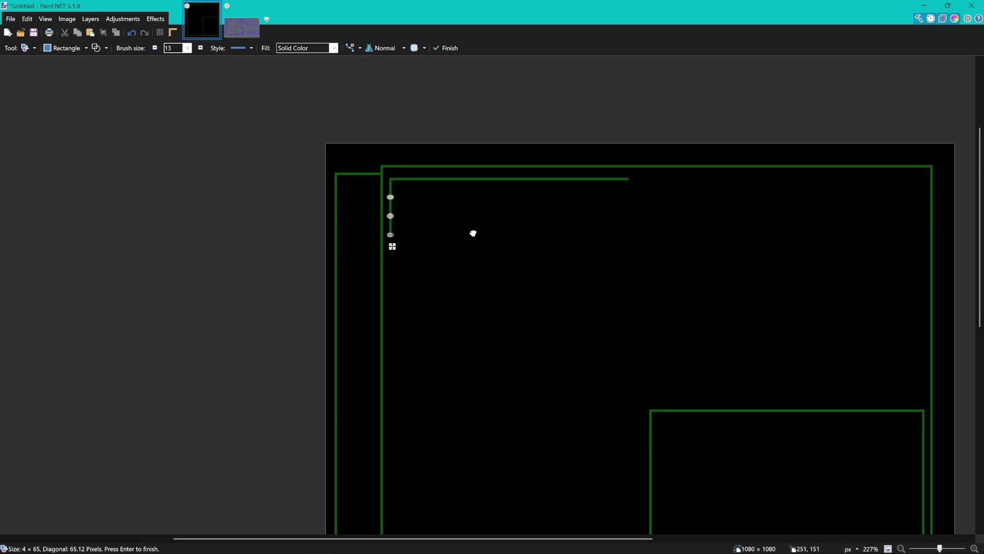
pyautogui.scroll(3, 397, 241)
pyautogui.keyDown('ctrl'); pyautogui.scroll(2, 394, 234); pyautogui.keyUp('ctrl')
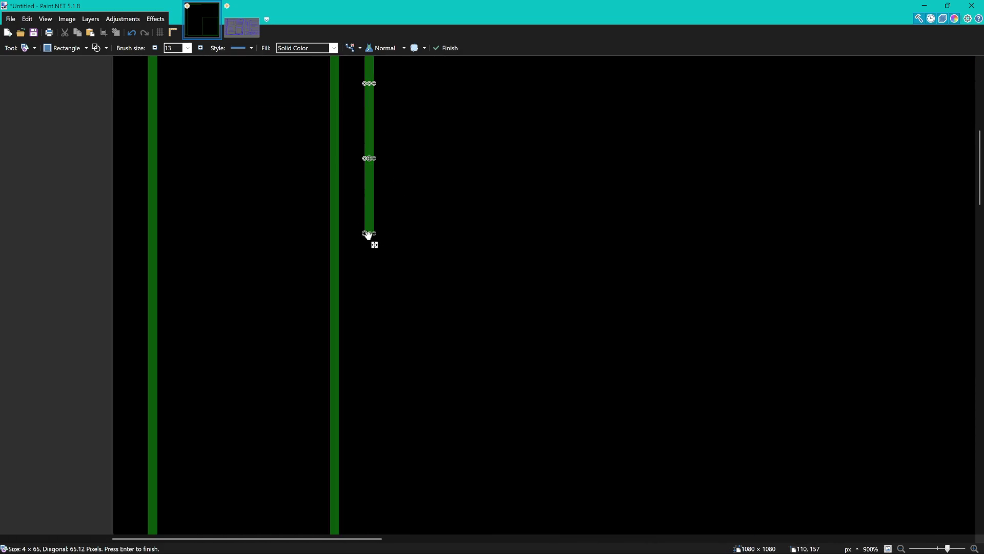
pyautogui.moveTo(368, 235); pyautogui.dragTo(369, 195)
pyautogui.press('Return')
pyautogui.scroll(-5, 473, 169)
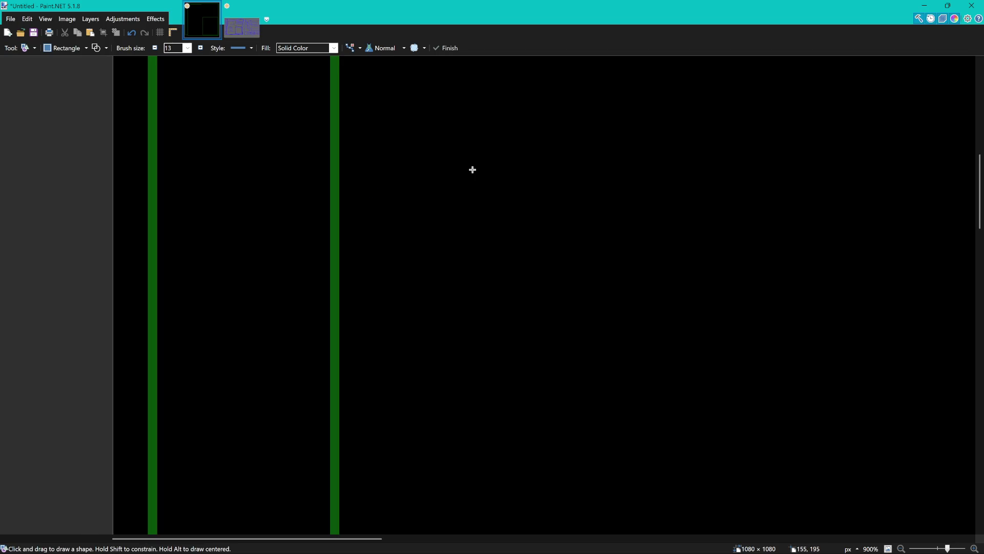
pyautogui.keyDown('ctrl'); pyautogui.scroll(-5, 524, 151); pyautogui.keyUp('ctrl')
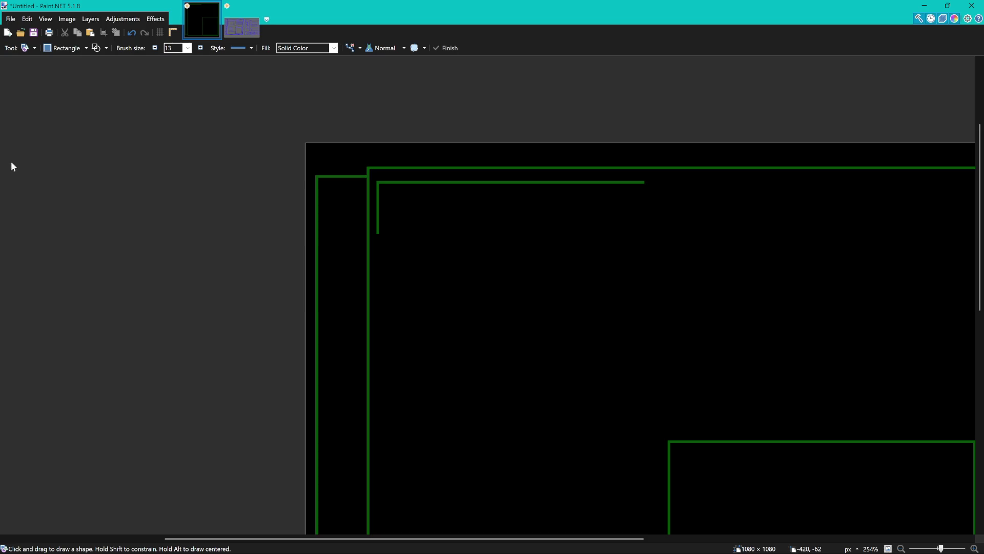
pyautogui.moveTo(451, 172); pyautogui.dragTo(652, 205)
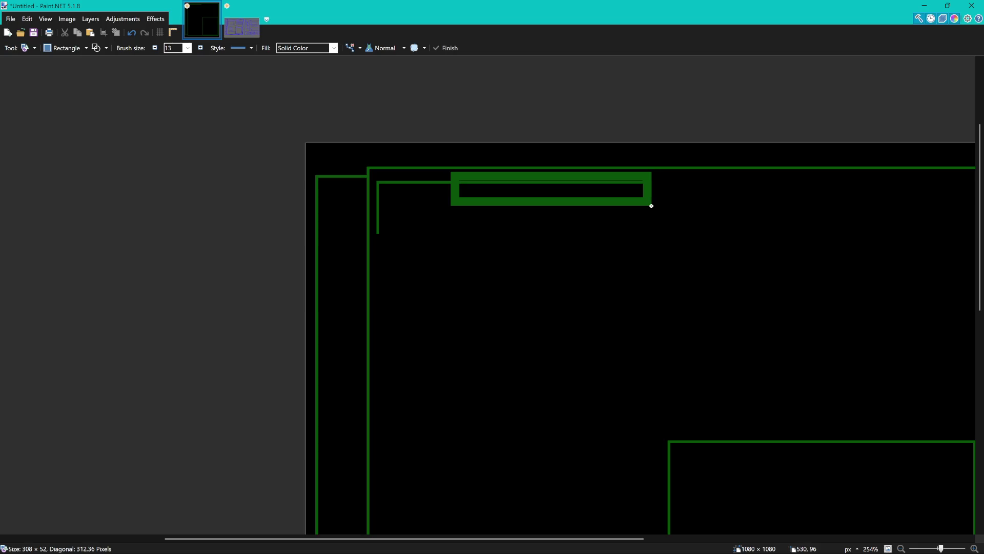
pyautogui.press('Escape')
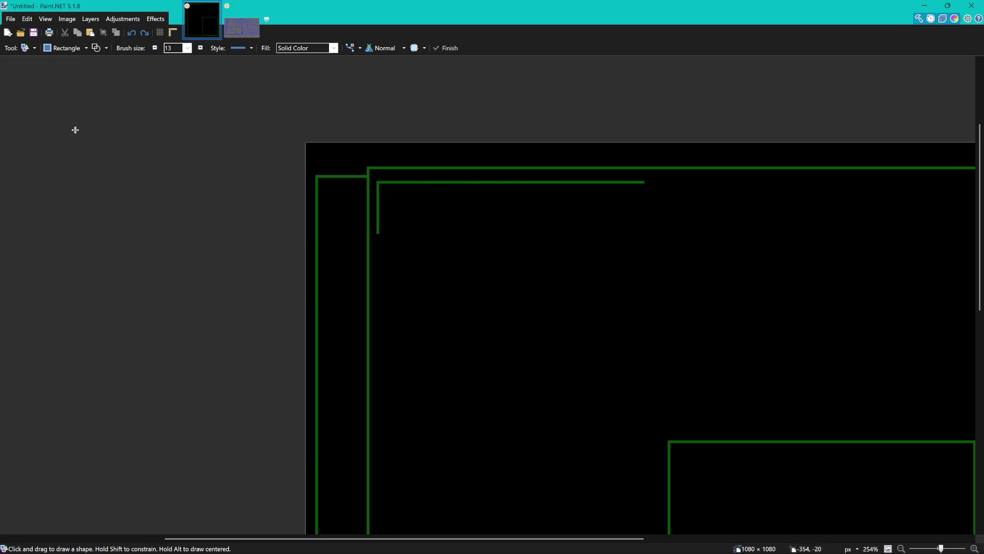
# - Erase the right part of the inner top green line, leaving only a short stub
pyautogui.press('e')
pyautogui.scroll(3, 566, 191)
pyautogui.moveTo(725, 179); pyautogui.dragTo(371, 176)
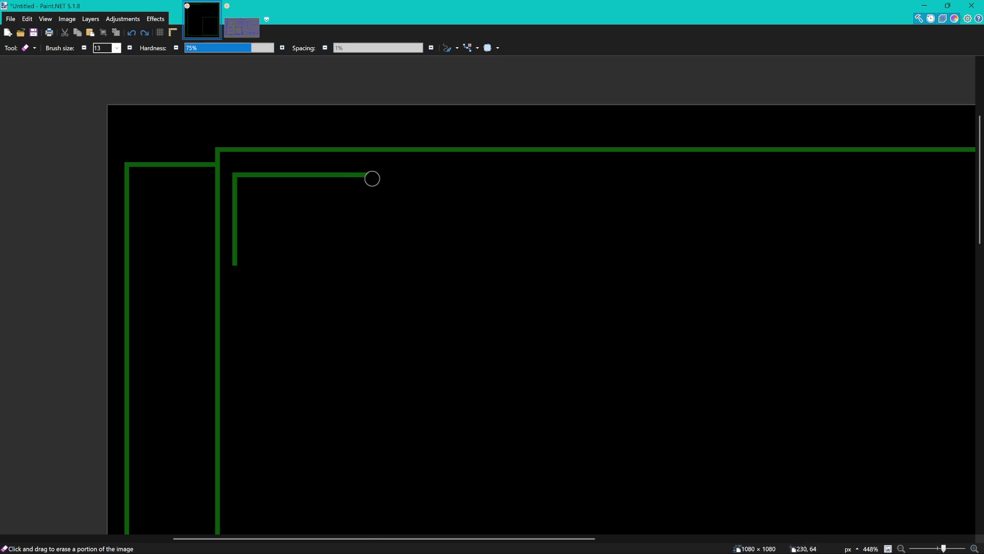
pyautogui.scroll(-2, 413, 203)
pyautogui.scroll(3, 378, 180)
pyautogui.hotkey('ctrl', 'z')
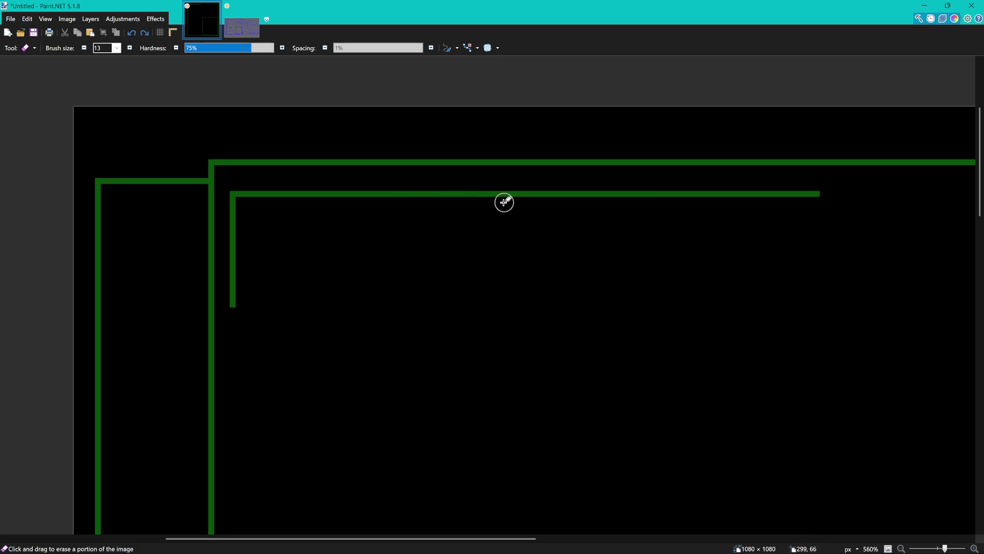
pyautogui.scroll(4, 453, 198)
pyautogui.click(456, 198)
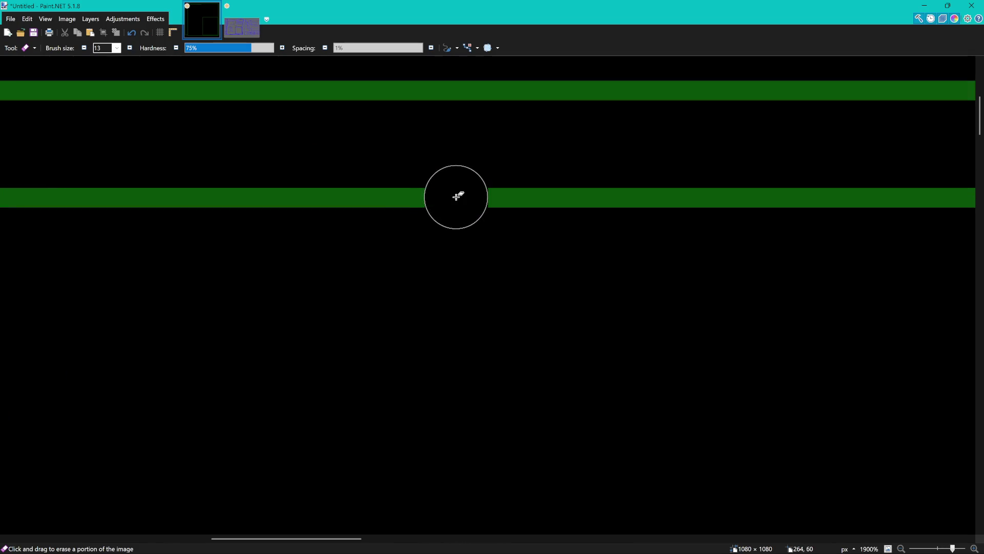
pyautogui.scroll(-6, 541, 219)
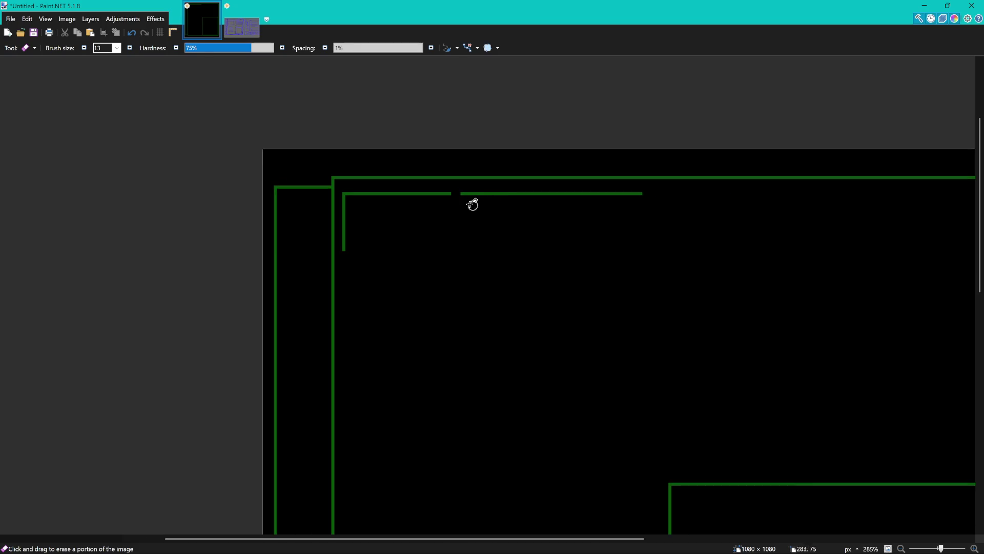
pyautogui.moveTo(461, 196); pyautogui.dragTo(657, 191)
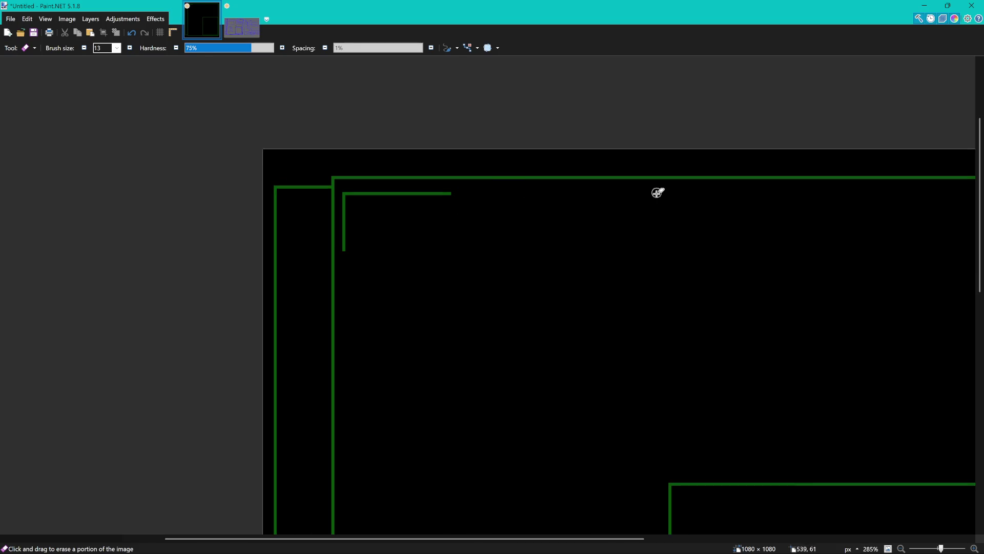
pyautogui.scroll(-3, 430, 238)
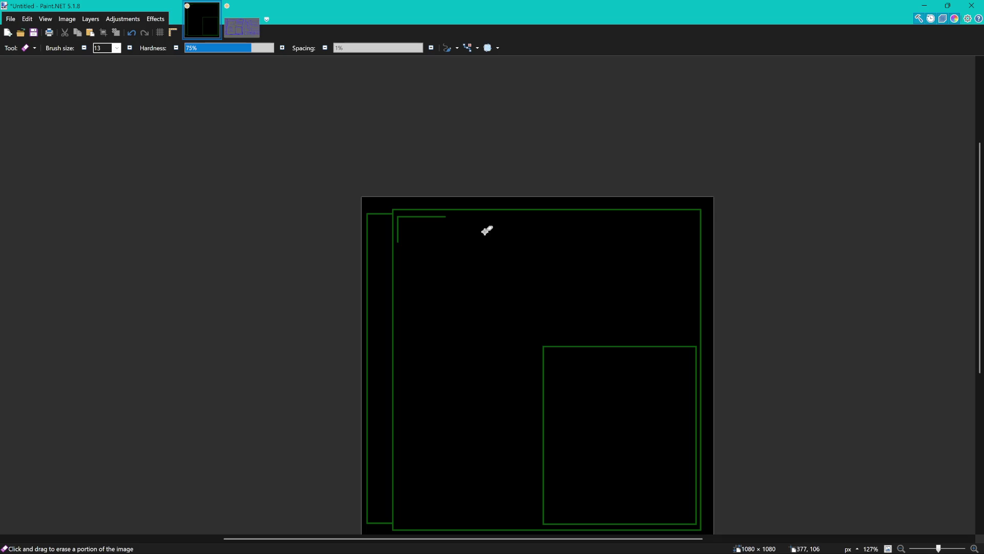
pyautogui.scroll(3, 487, 230)
# - Type MARI in green after the bracket and raise its font size to 49
pyautogui.press('t')
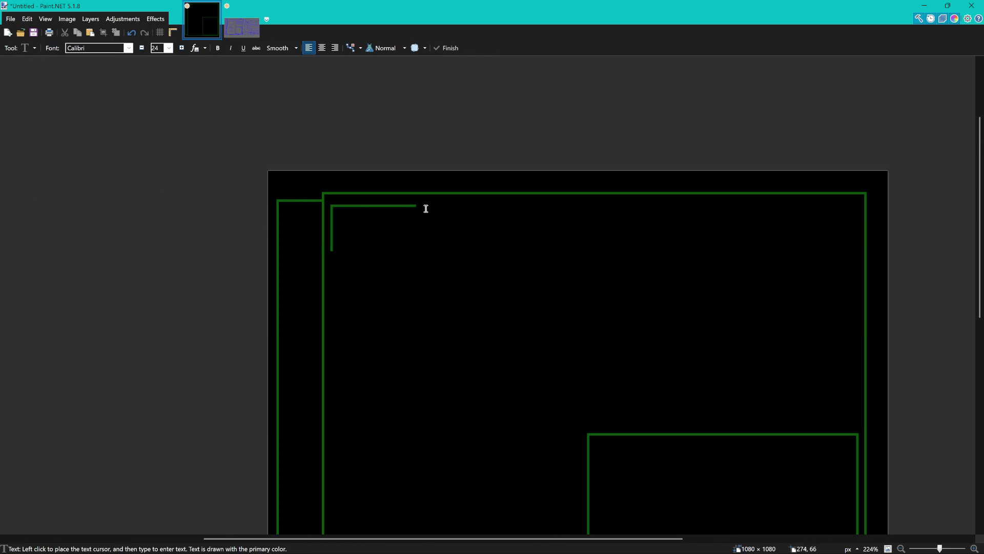
pyautogui.click(424, 207)
pyautogui.write('MARI')
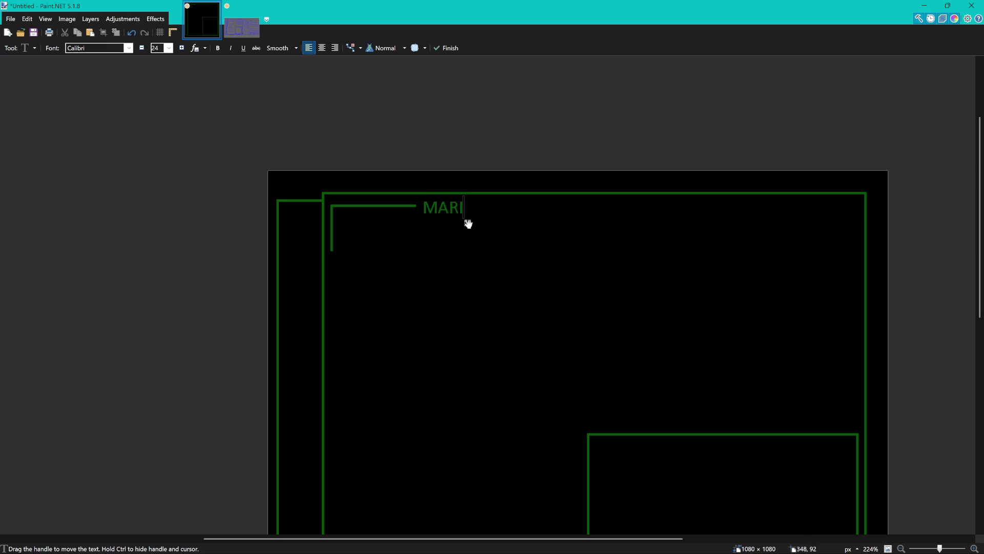
pyautogui.moveTo(467, 222); pyautogui.dragTo(467, 229)
pyautogui.click(183, 50)
pyautogui.click(182, 50)
pyautogui.click(182, 49)
pyautogui.click(182, 50)
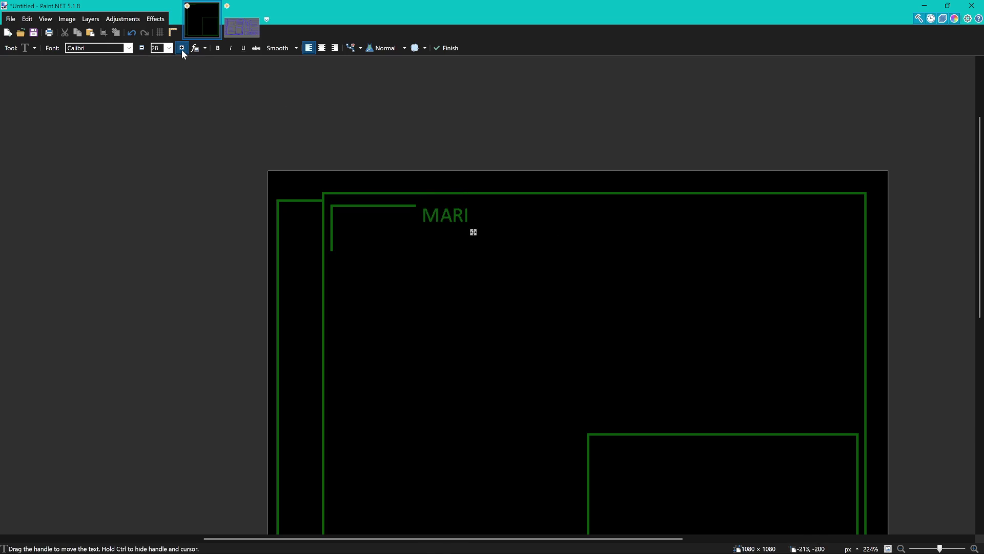
pyautogui.click(182, 49)
pyautogui.click(183, 50)
pyautogui.click(183, 50)
pyautogui.click(183, 49)
pyautogui.click(183, 50)
pyautogui.click(182, 50)
pyautogui.click(182, 50)
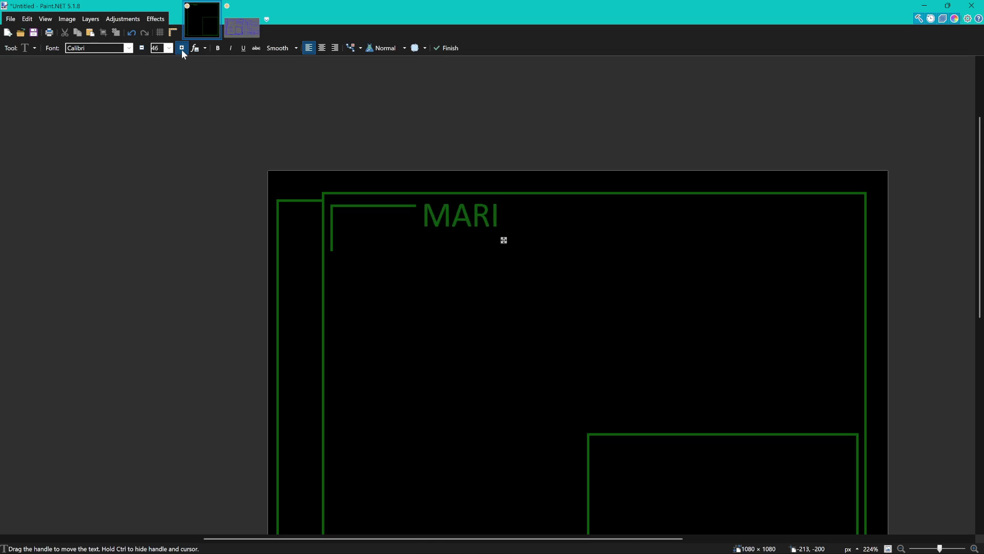
pyautogui.click(182, 49)
pyautogui.scroll(-2, 459, 225)
pyautogui.scroll(-4, 459, 224)
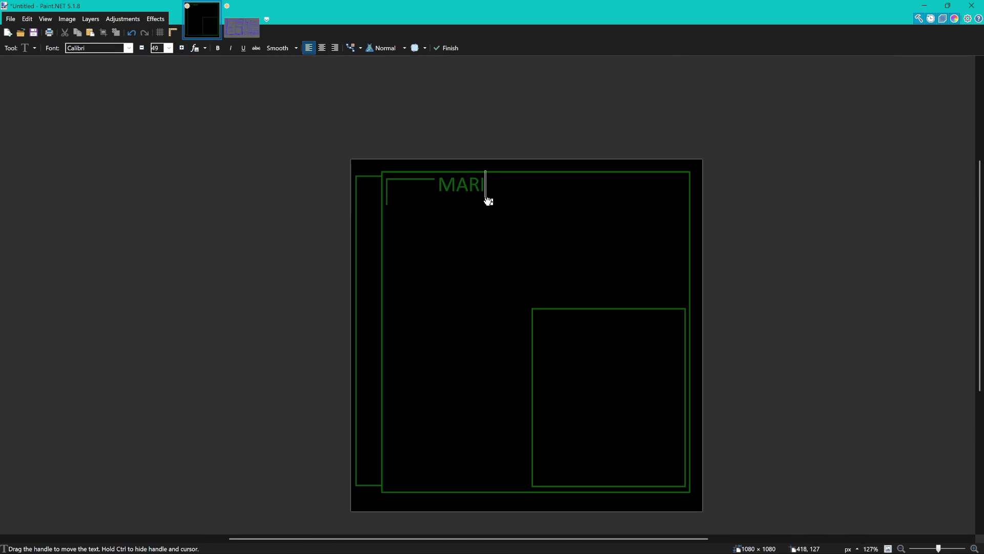
pyautogui.moveTo(491, 208); pyautogui.dragTo(492, 206)
# - Discard that attempt and re-enter MARI beside the bracket, committing the text
pyautogui.press('Escape')
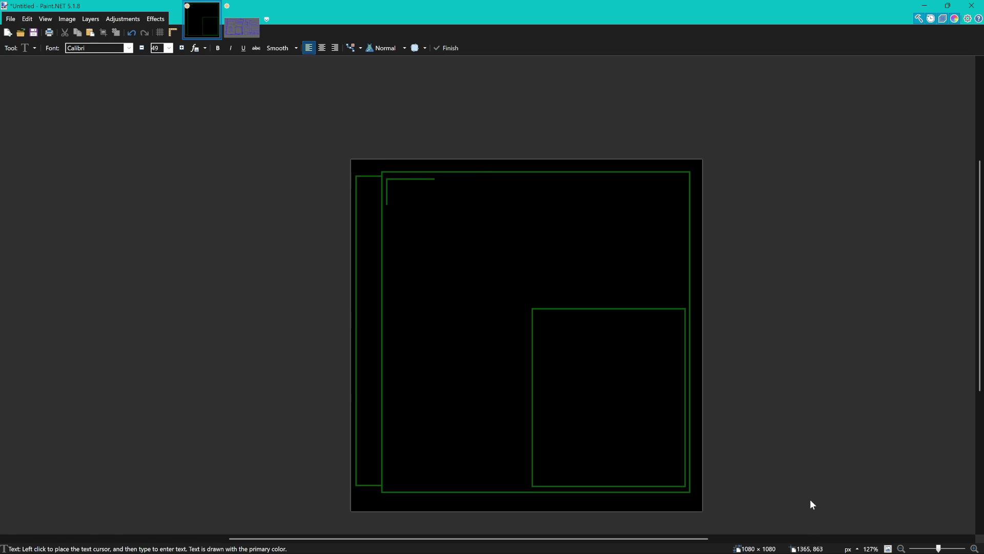
pyautogui.keyDown('ctrl'); pyautogui.scroll(5, 378, 154); pyautogui.keyUp('ctrl')
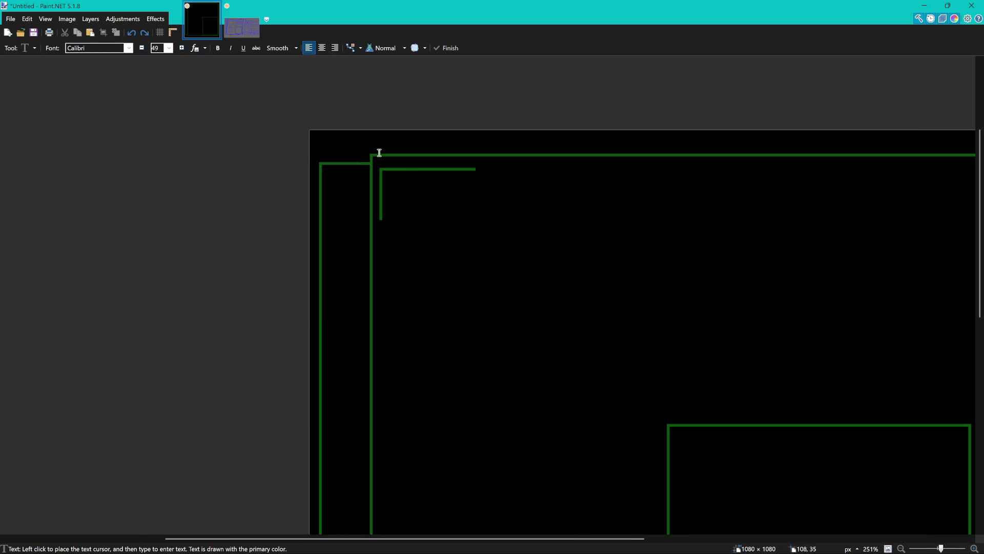
pyautogui.click(502, 194)
pyautogui.write('MARI')
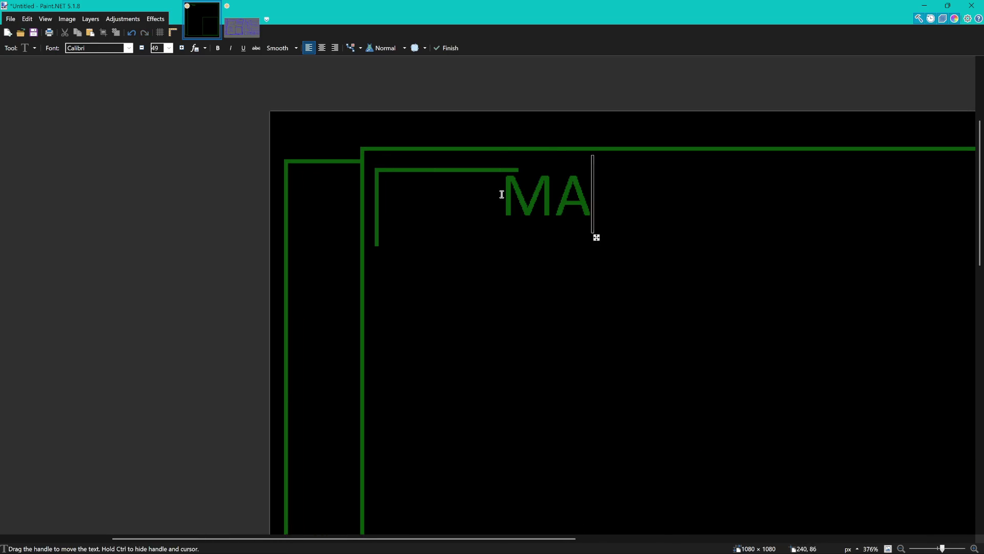
pyautogui.keyDown('ctrl'); pyautogui.scroll(-5, 501, 195); pyautogui.keyUp('ctrl')
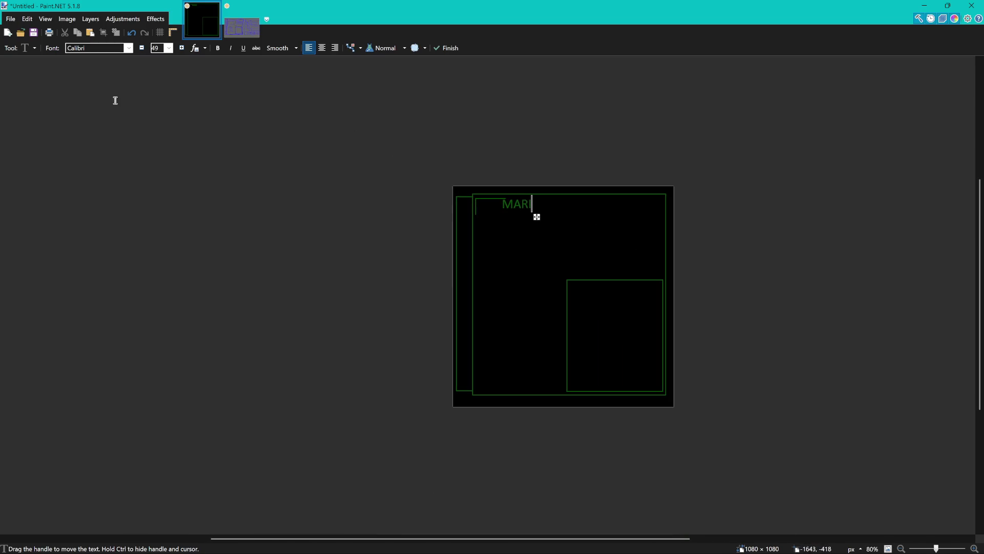
pyautogui.press('s')
pyautogui.keyDown('ctrl'); pyautogui.scroll(5, 453, 215); pyautogui.keyUp('ctrl')
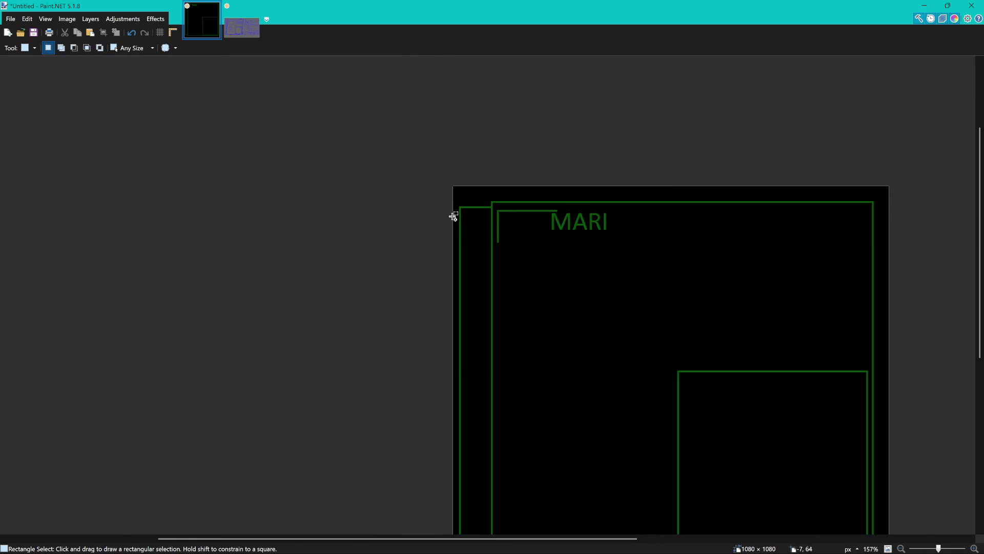
# - Select the bracket corner under MARI and move it down and to the right
pyautogui.moveTo(472, 146)
pyautogui.mouseDown()
pyautogui.moveTo(545, 222)
pyautogui.moveTo(647, 265)
pyautogui.mouseUp()
pyautogui.press('m')
pyautogui.moveTo(516, 226)
pyautogui.mouseDown()
pyautogui.moveTo(516, 237)
pyautogui.moveTo(544, 247)
pyautogui.mouseUp()
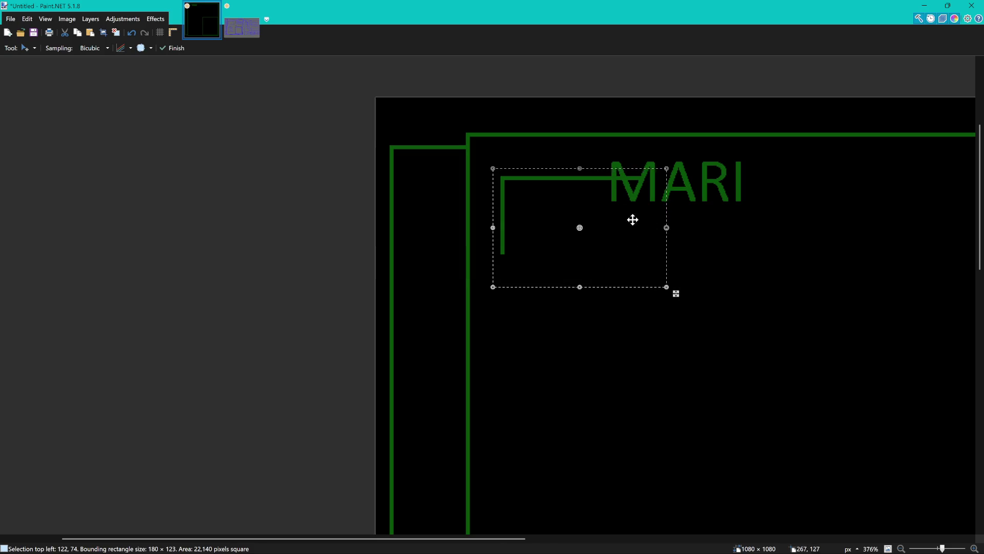
pyautogui.moveTo(581, 189)
pyautogui.mouseDown()
pyautogui.moveTo(590, 187)
pyautogui.moveTo(576, 193)
pyautogui.mouseUp()
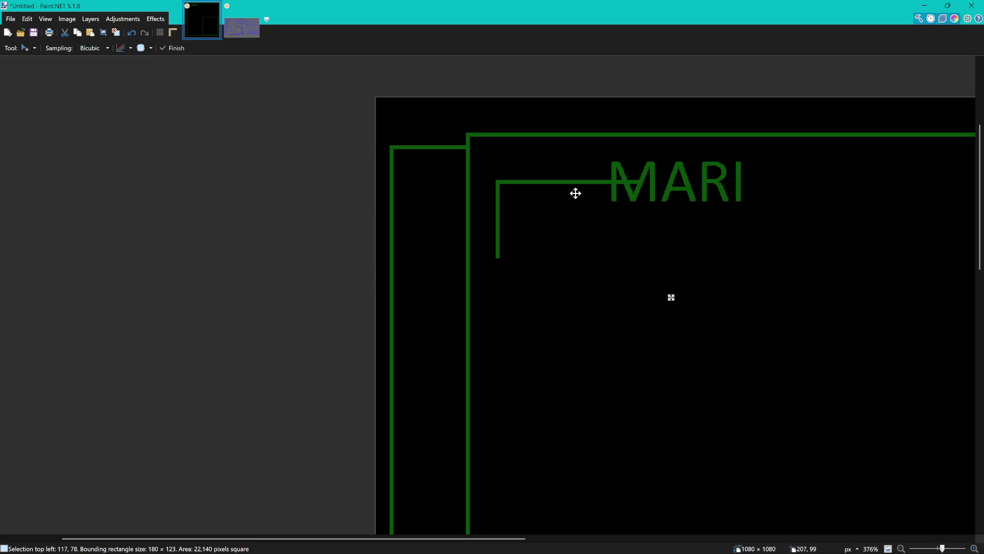
# - Erase the end of the horizontal line that runs into the M, then deselect
pyautogui.scroll(-2, 562, 186)
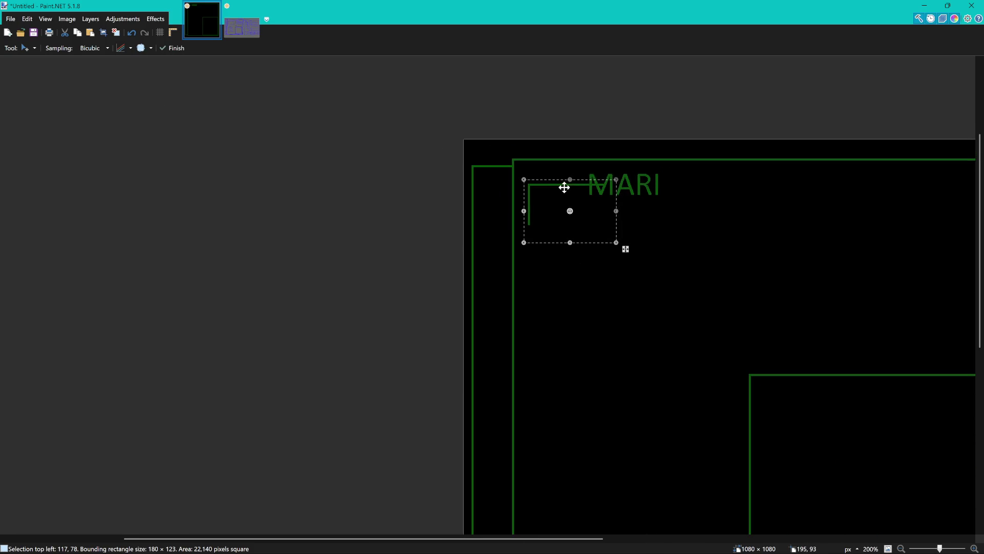
pyautogui.press('e')
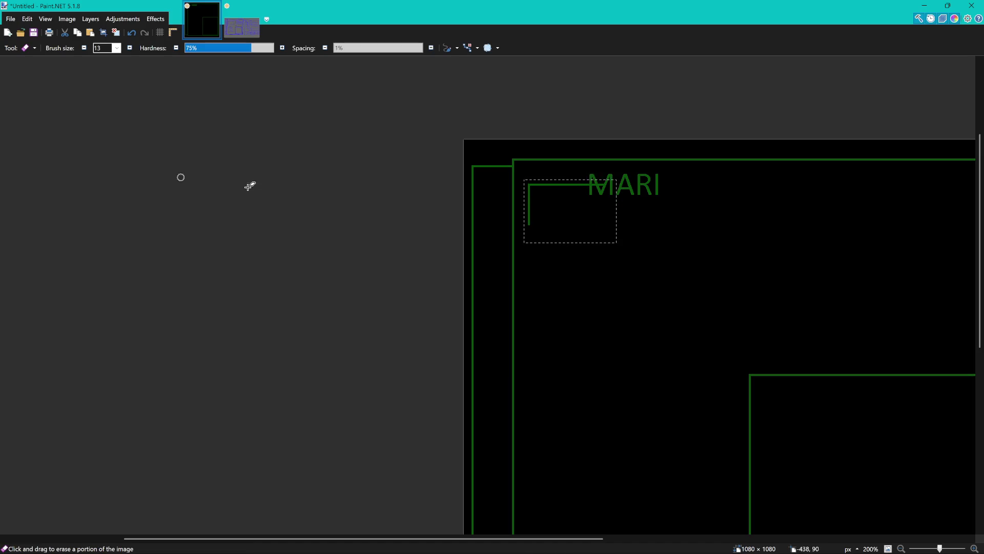
pyautogui.scroll(1, 611, 228)
pyautogui.scroll(12, 513, 187)
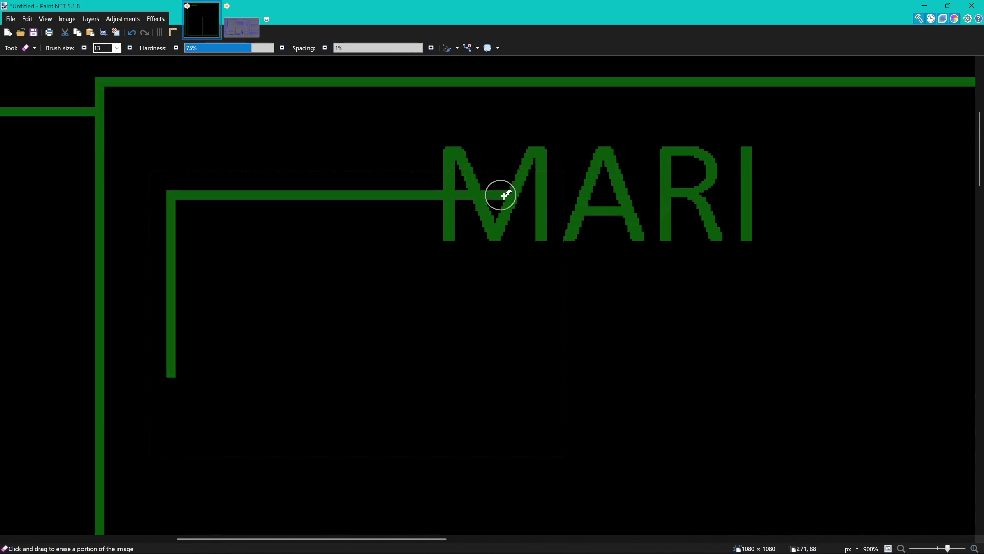
pyautogui.moveTo(542, 199); pyautogui.dragTo(444, 194)
pyautogui.scroll(-6, 496, 226)
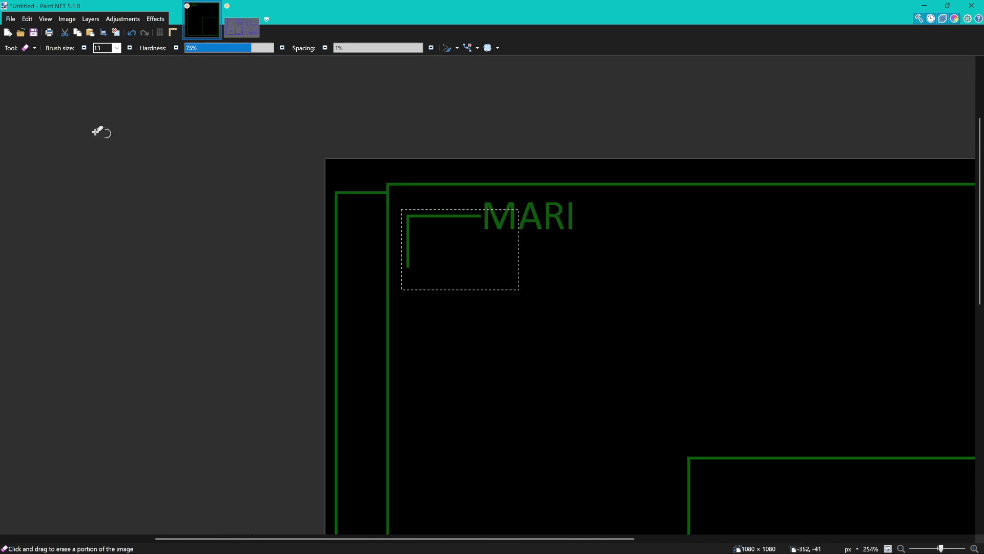
pyautogui.press('s')
pyautogui.click(488, 325)
pyautogui.scroll(-5, 501, 327)
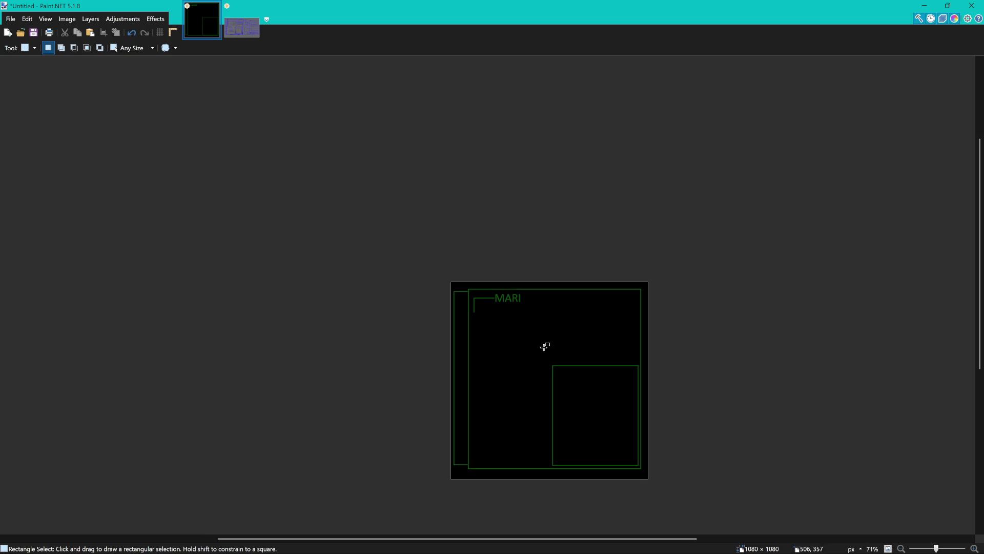
pyautogui.scroll(3, 500, 263)
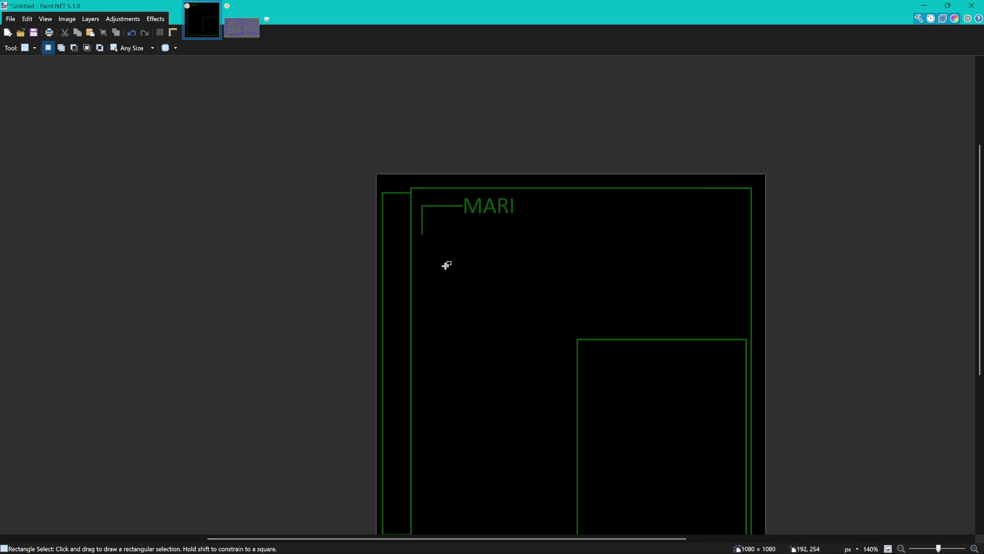
pyautogui.scroll(-3, 487, 271)
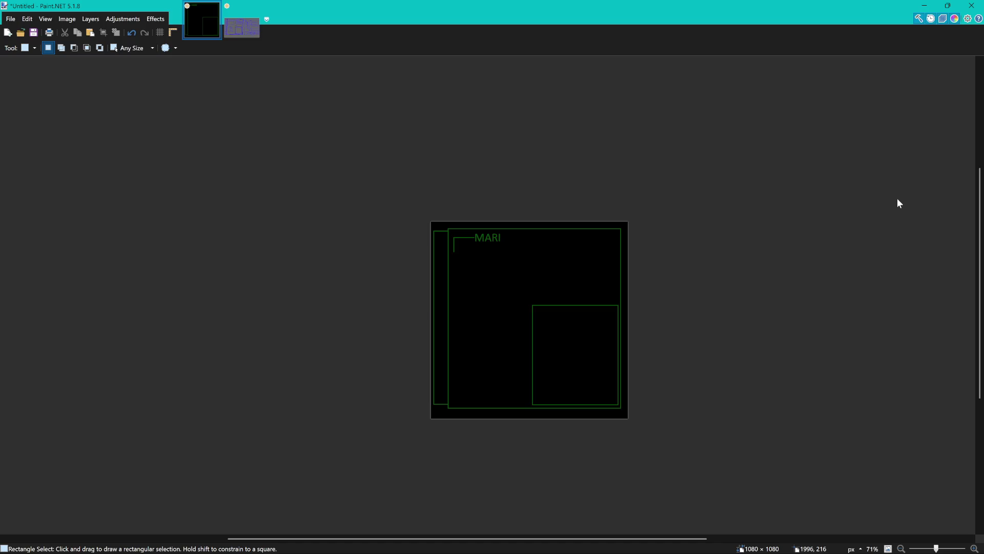
pyautogui.hotkey('ctrl', 'z')
pyautogui.hotkey('ctrl', 'y')
pyautogui.scroll(3, 521, 261)
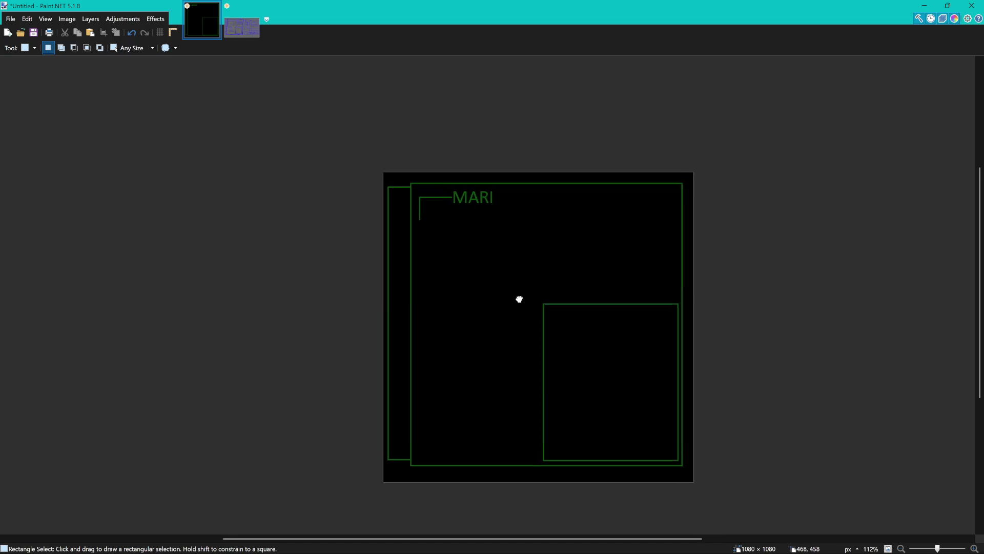
pyautogui.scroll(3, 492, 257)
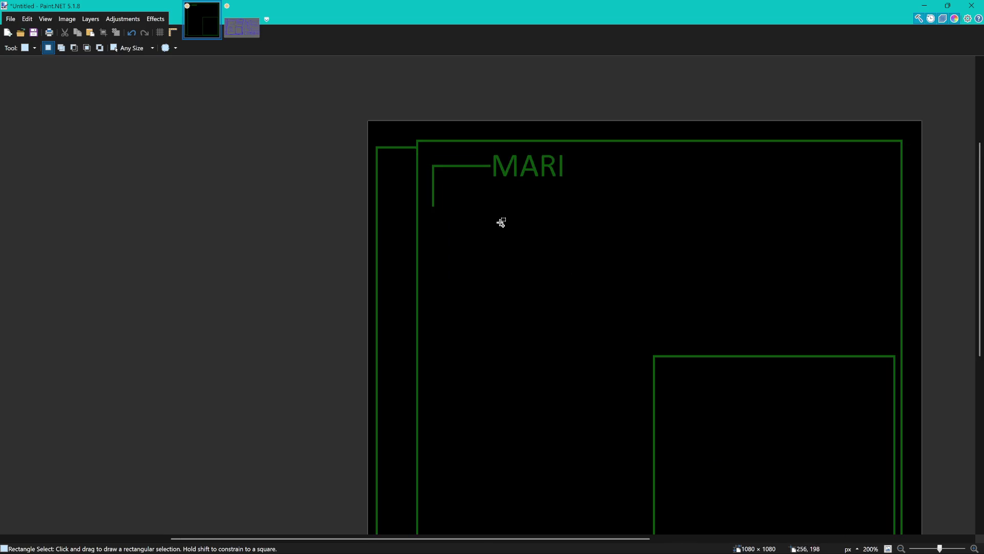
pyautogui.click(246, 29)
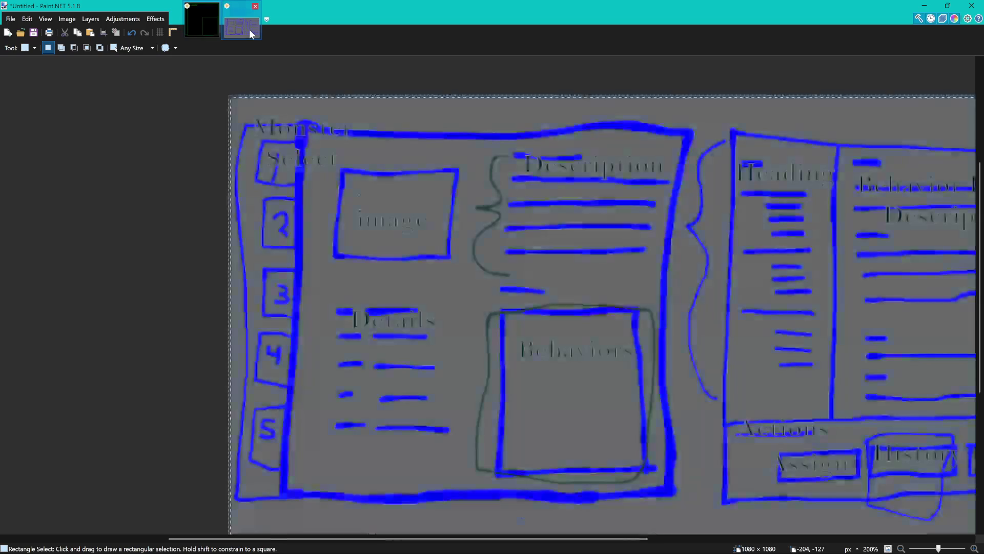
pyautogui.click(217, 26)
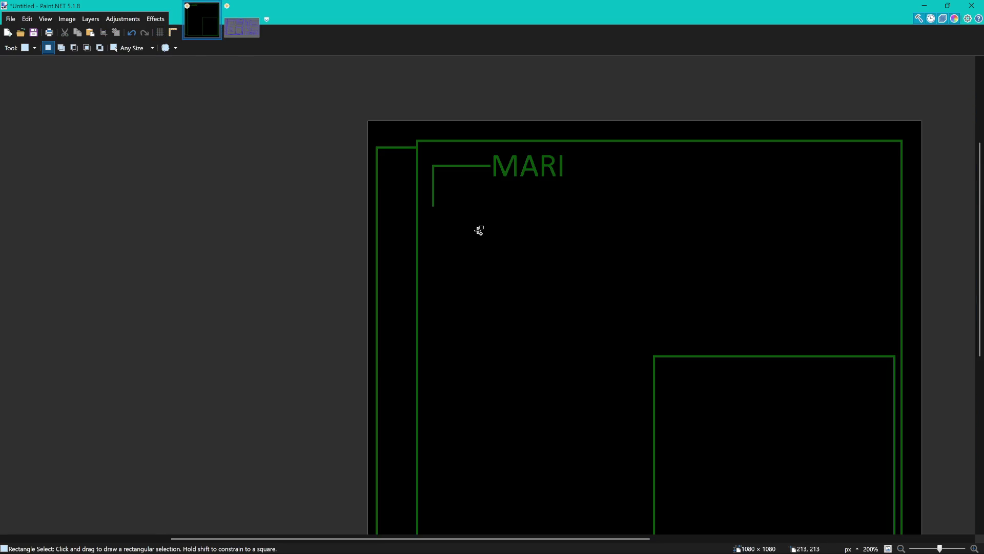
pyautogui.scroll(-4, 478, 229)
pyautogui.scroll(3, 544, 243)
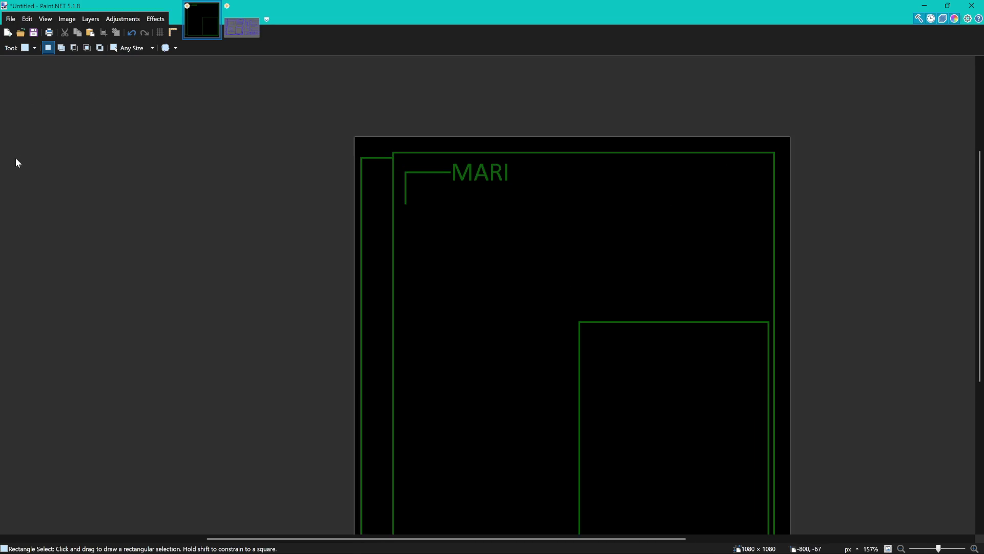
# - Draw a rectangle beneath MARI with brush size 5, green outline and dark-green fill
pyautogui.press('o')
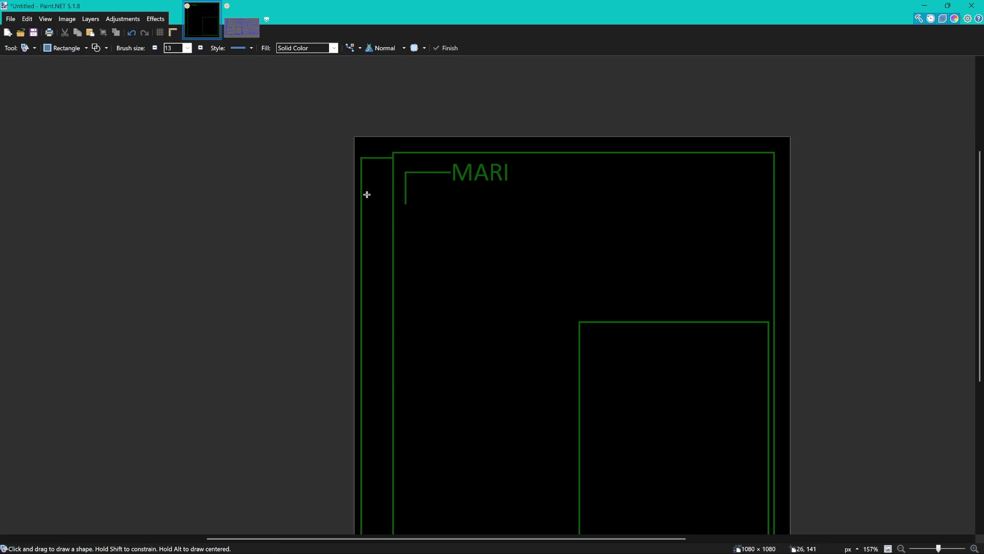
pyautogui.scroll(3, 429, 239)
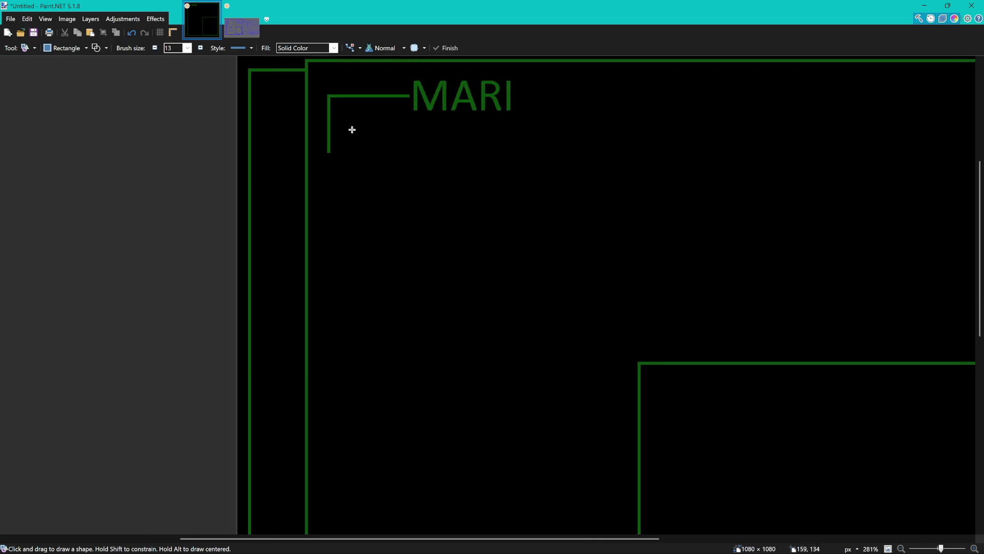
pyautogui.moveTo(346, 126)
pyautogui.mouseDown()
pyautogui.moveTo(461, 260)
pyautogui.moveTo(541, 295)
pyautogui.moveTo(590, 338)
pyautogui.moveTo(608, 320)
pyautogui.moveTo(604, 341)
pyautogui.moveTo(629, 358)
pyautogui.moveTo(626, 328)
pyautogui.moveTo(567, 260)
pyautogui.mouseUp()
pyautogui.scroll(-3, 613, 342)
pyautogui.scroll(2, 541, 219)
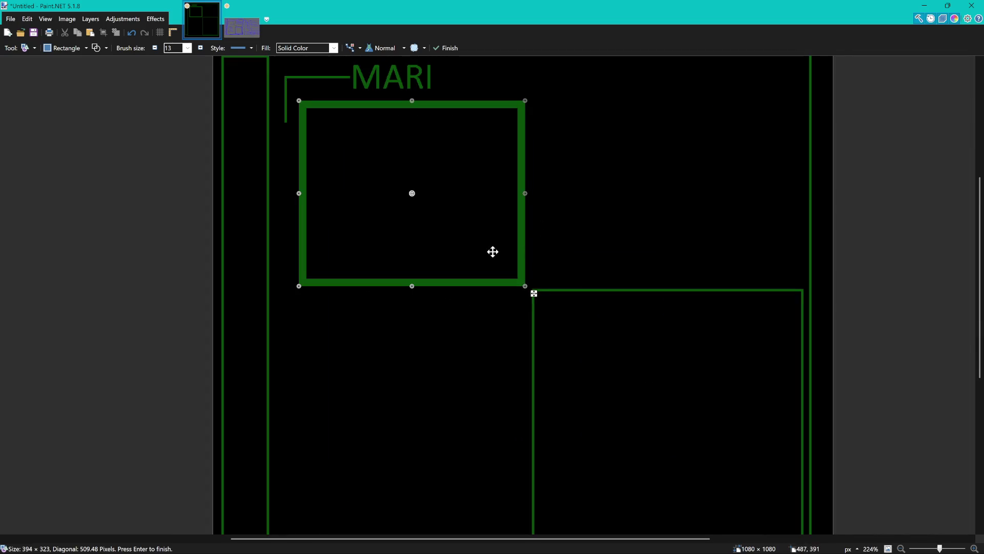
pyautogui.scroll(2, 523, 256)
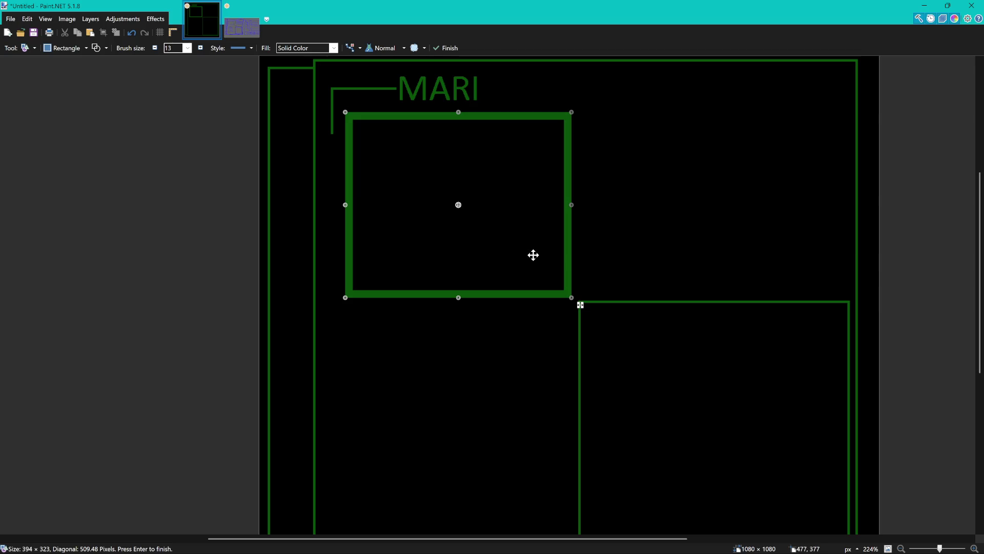
pyautogui.scroll(-2, 524, 246)
pyautogui.hotkey('ctrl', 'z')
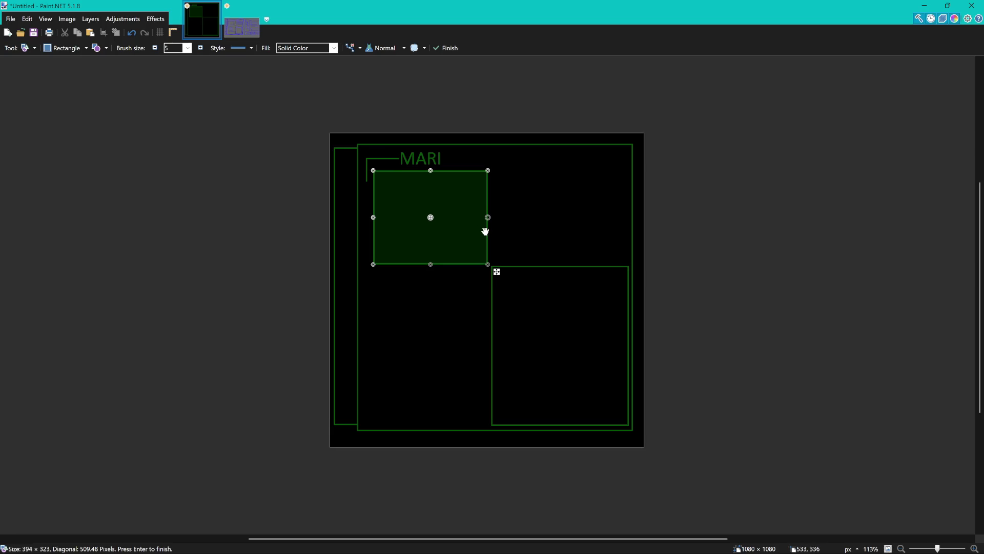
# - Pull the box's right edge inward, nudge it up, and finalize it at about 389 × 323 px
pyautogui.scroll(4, 461, 215)
pyautogui.scroll(1, 518, 222)
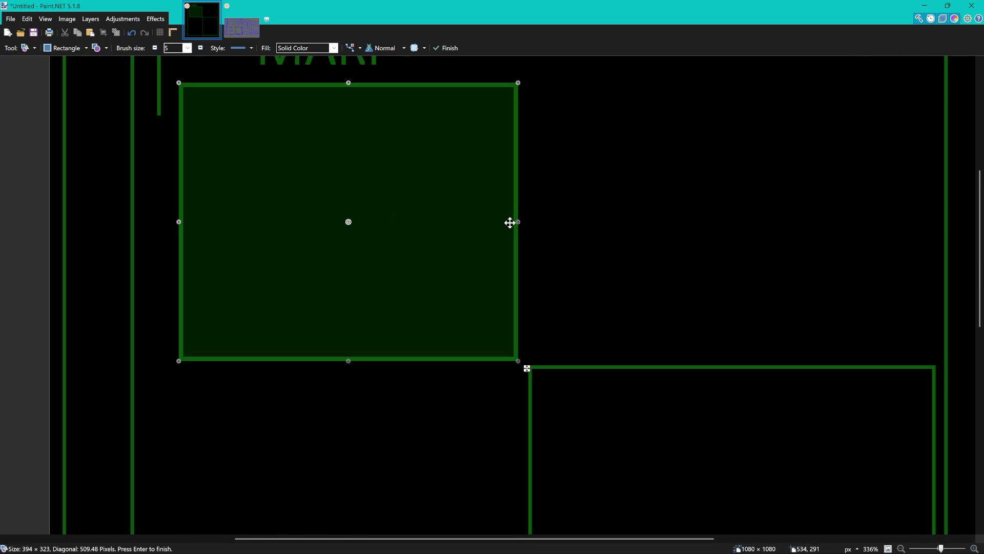
pyautogui.hscroll(-2, 528, 223)
pyautogui.scroll(1, 559, 226)
pyautogui.moveTo(573, 235); pyautogui.dragTo(569, 235)
pyautogui.scroll(-3, 464, 254)
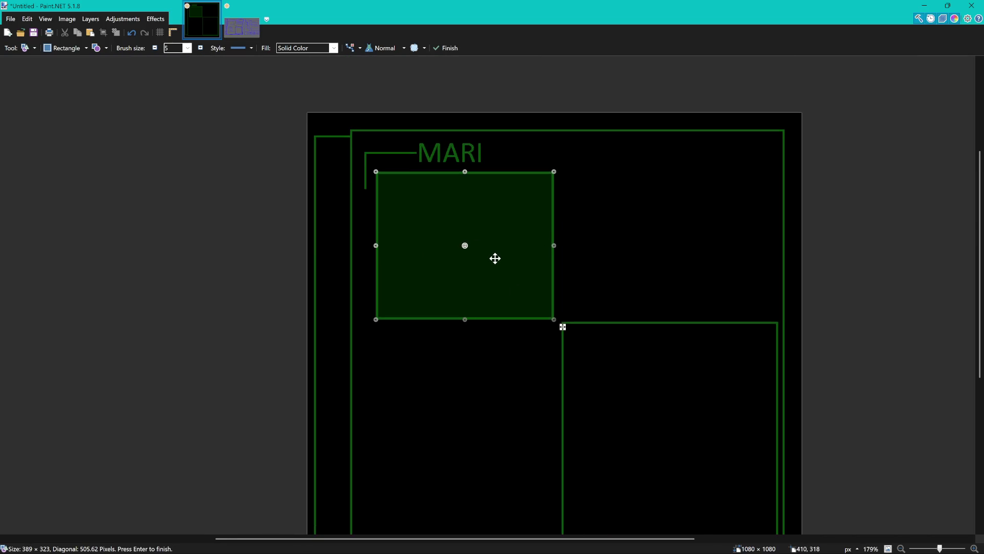
pyautogui.moveTo(484, 224); pyautogui.dragTo(484, 222)
pyautogui.scroll(-3, 485, 223)
pyautogui.scroll(-1, 484, 223)
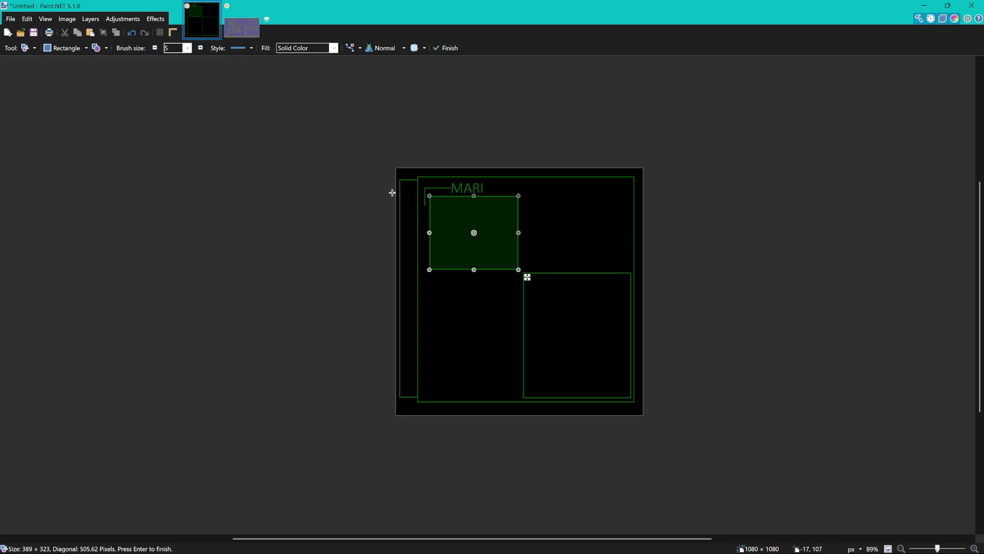
pyautogui.scroll(3, 487, 248)
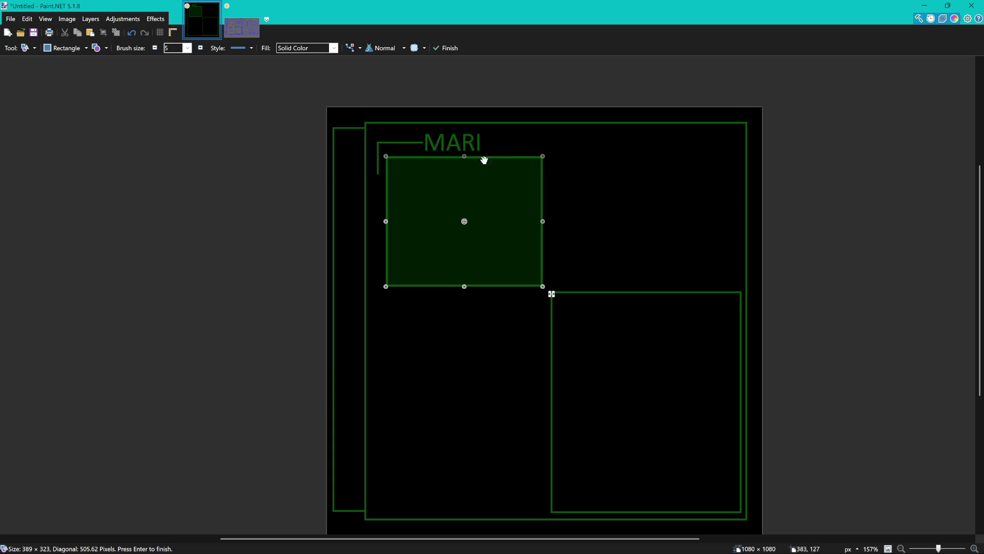
pyautogui.scroll(-3, 564, 184)
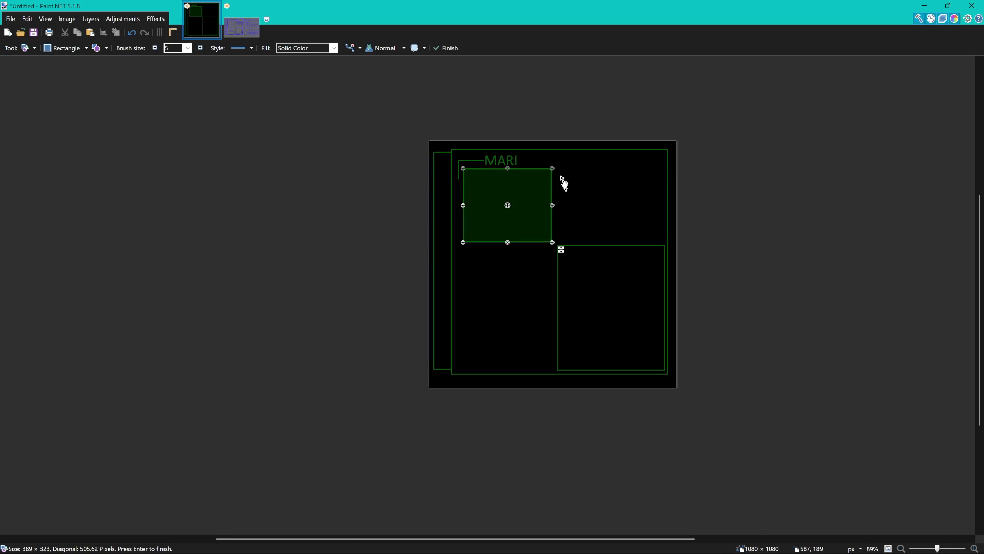
pyautogui.press('Return')
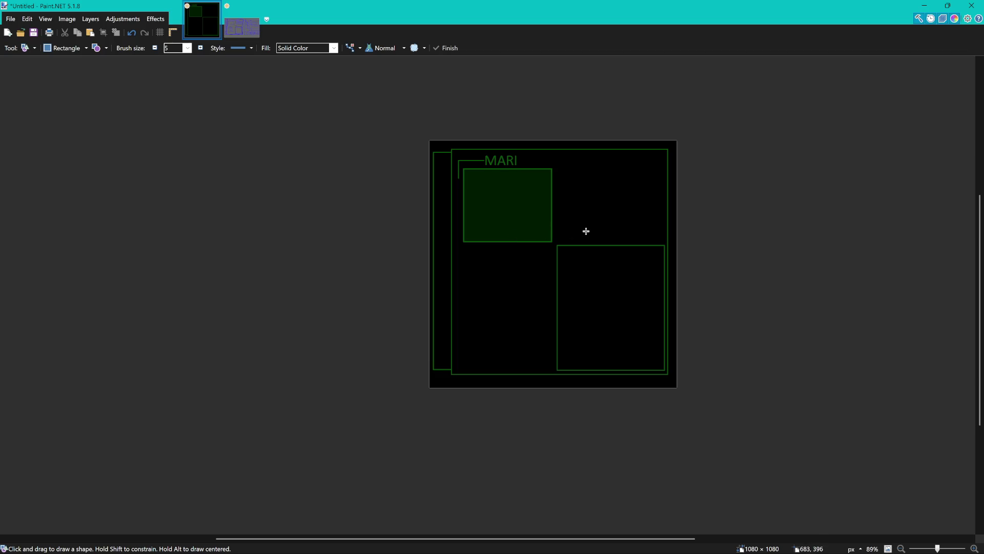
pyautogui.scroll(3, 586, 231)
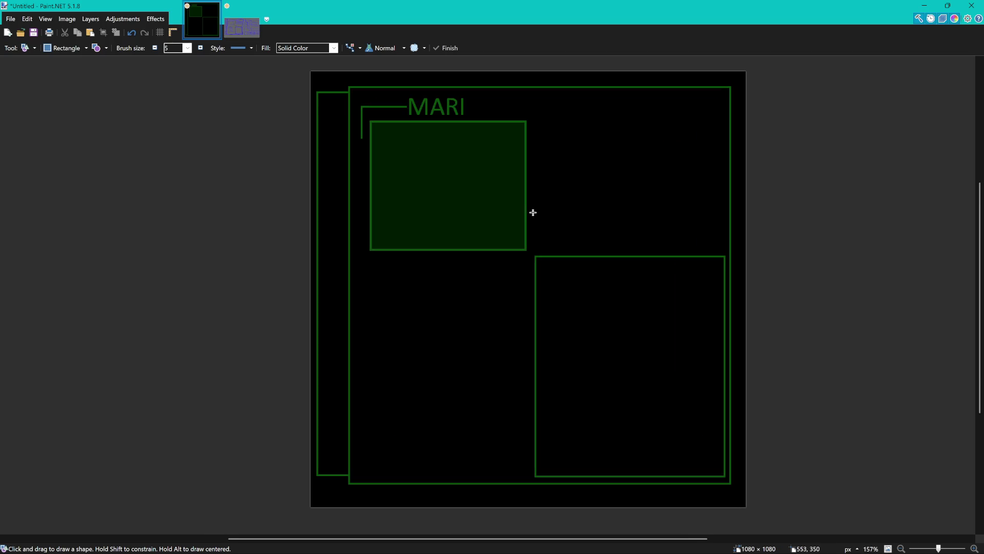
# - Reopen the box, shift it up and left, and commit it as an unfilled outline about 394 × 323 px
pyautogui.click(465, 192)
pyautogui.hotkey('ctrl', 'z')
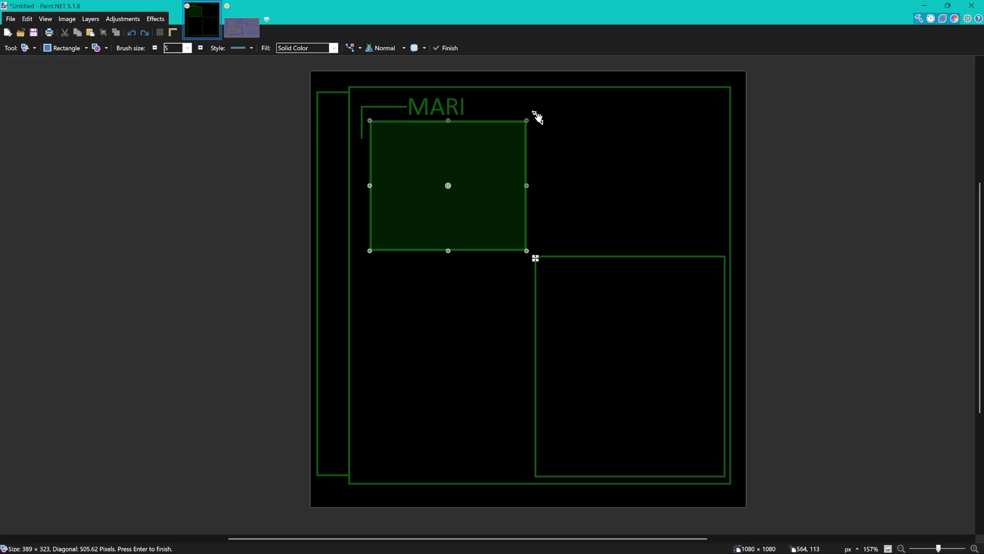
pyautogui.moveTo(527, 133); pyautogui.dragTo(527, 132)
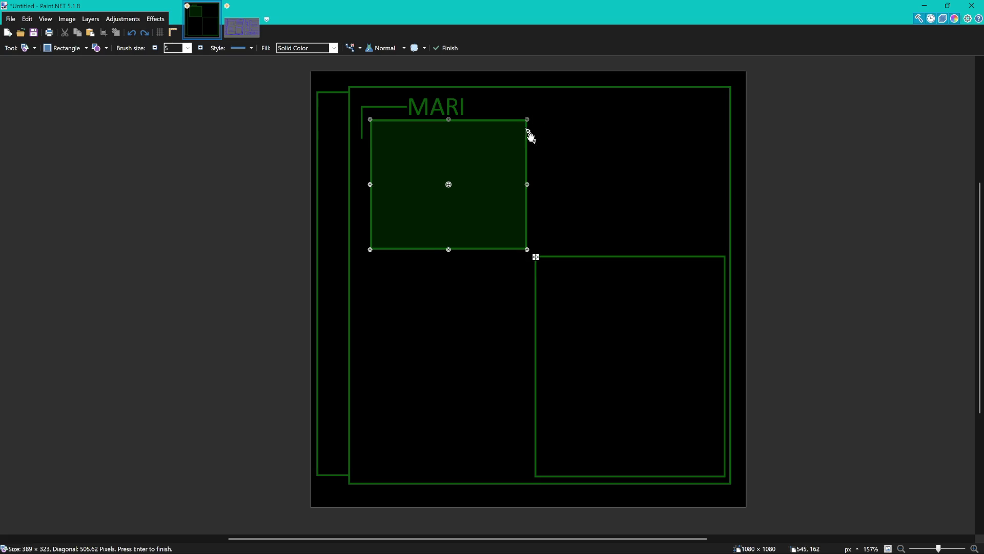
pyautogui.moveTo(504, 212); pyautogui.dragTo(525, 221)
pyautogui.click(507, 214)
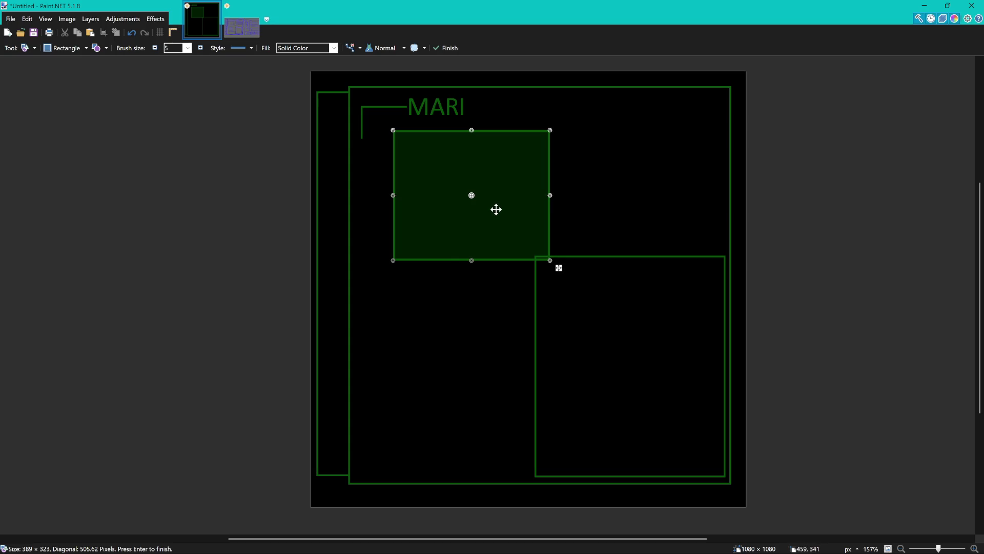
pyautogui.moveTo(494, 211); pyautogui.dragTo(496, 209)
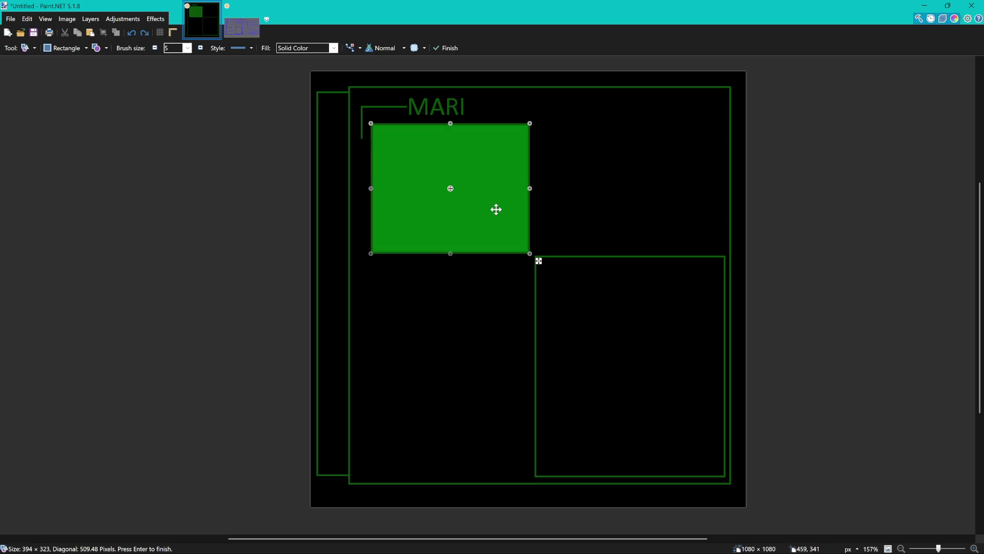
pyautogui.hotkey('ctrl', 'z')
pyautogui.hotkey('ctrl', 'z')
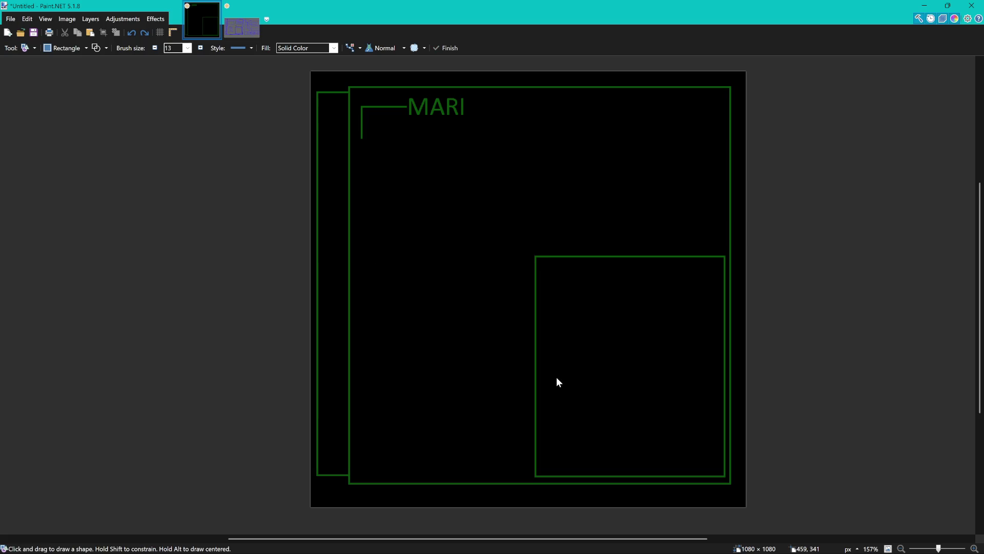
pyautogui.hotkey('ctrl', 'y')
pyautogui.hotkey('ctrl', 'y')
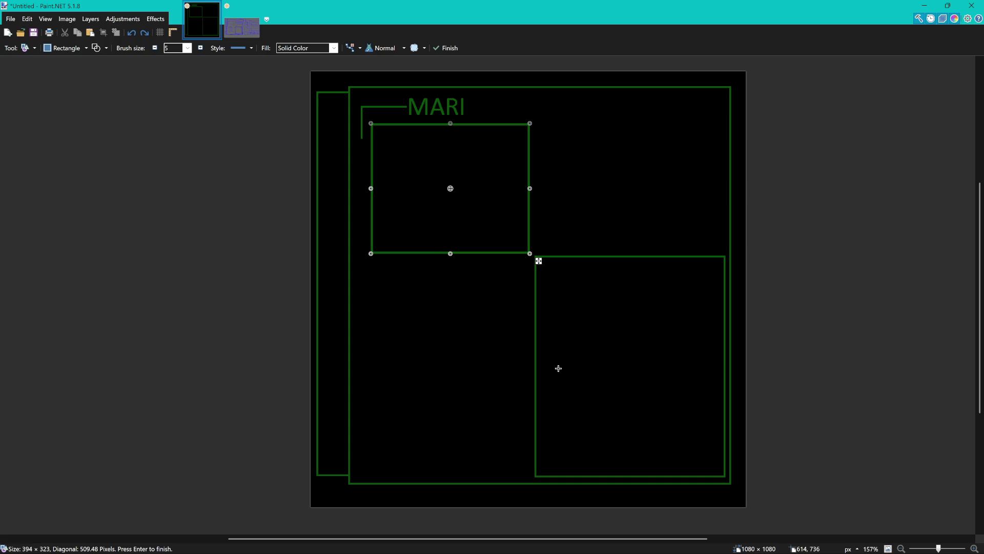
pyautogui.press('Return')
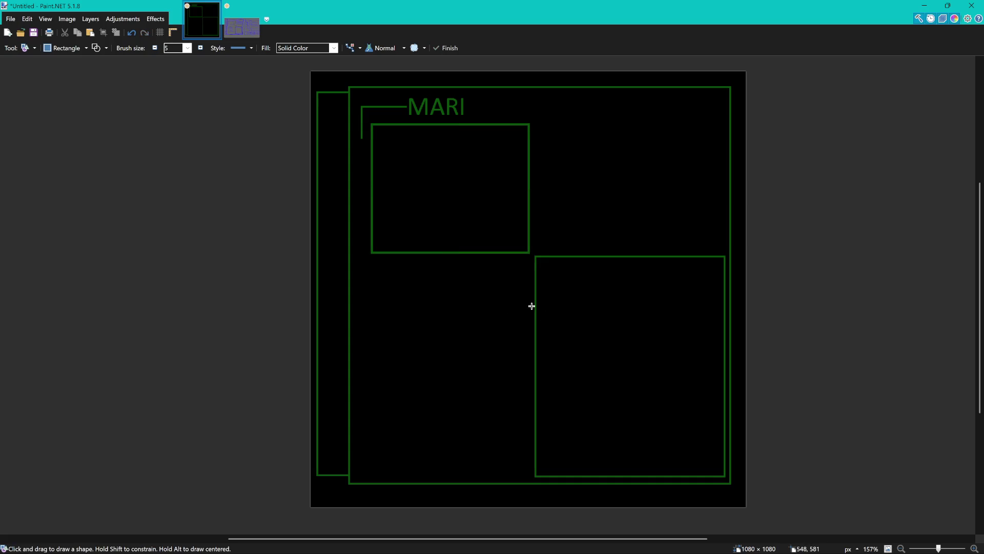
pyautogui.scroll(-3, 532, 306)
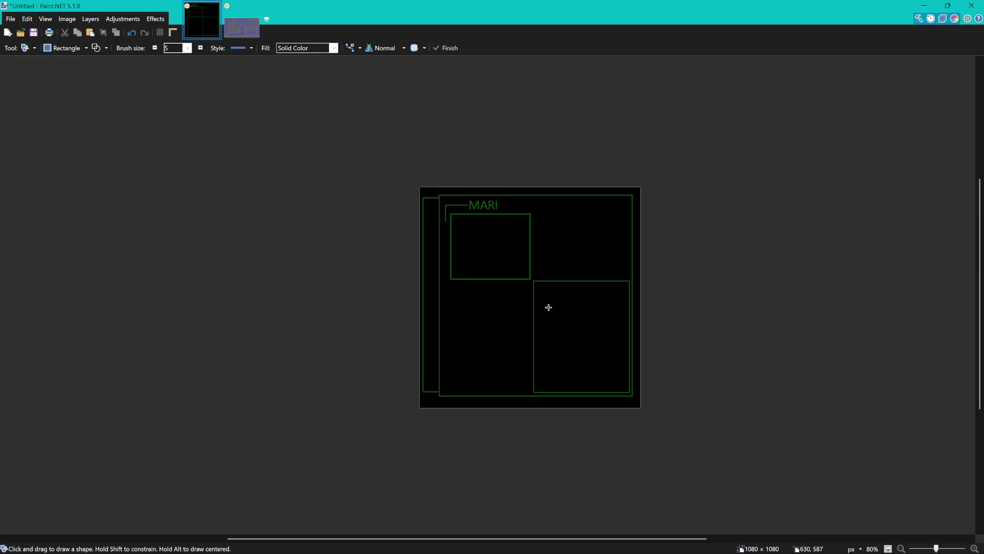
pyautogui.scroll(2, 561, 307)
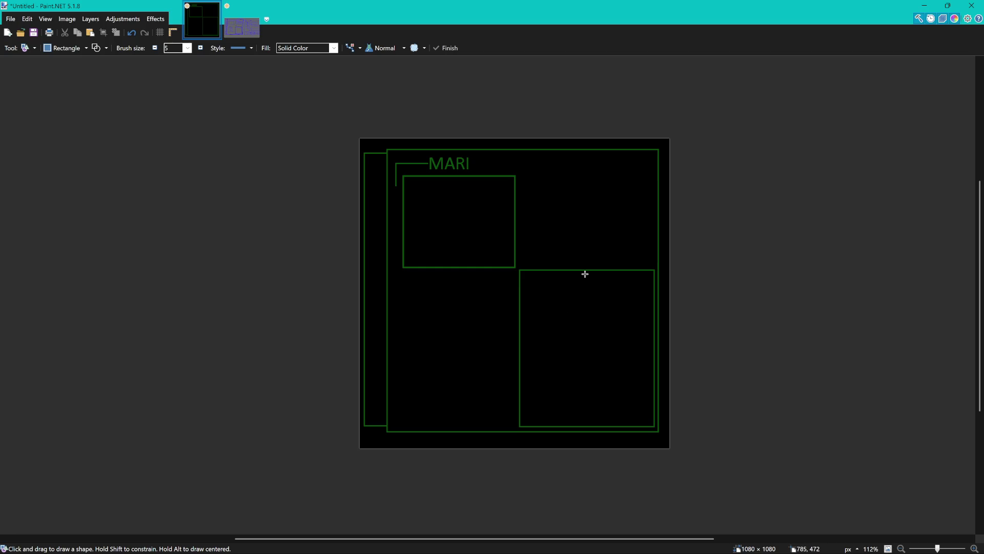
pyautogui.hotkey('ctrl', 'z')
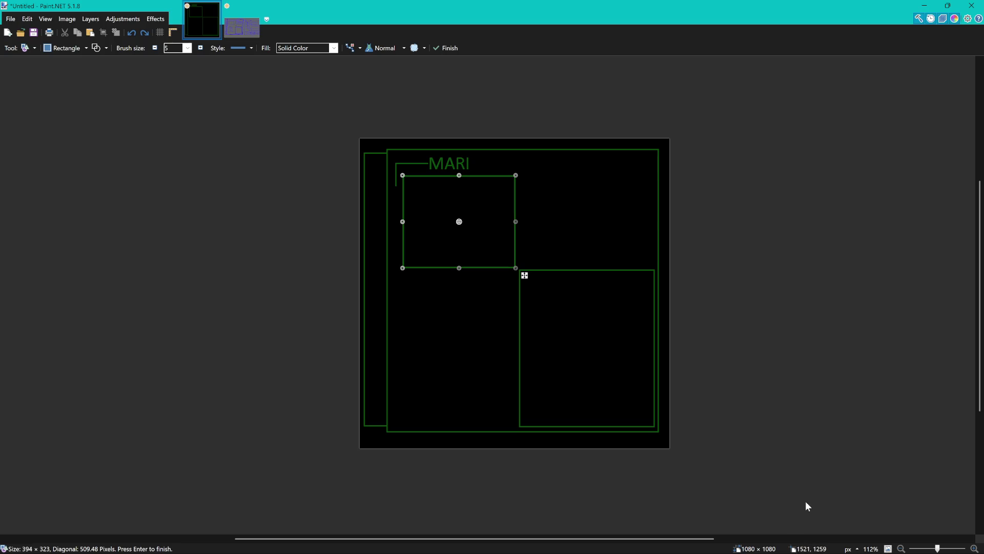
pyautogui.click(643, 436)
pyautogui.hotkey('ctrl', 'a')
pyautogui.press('m')
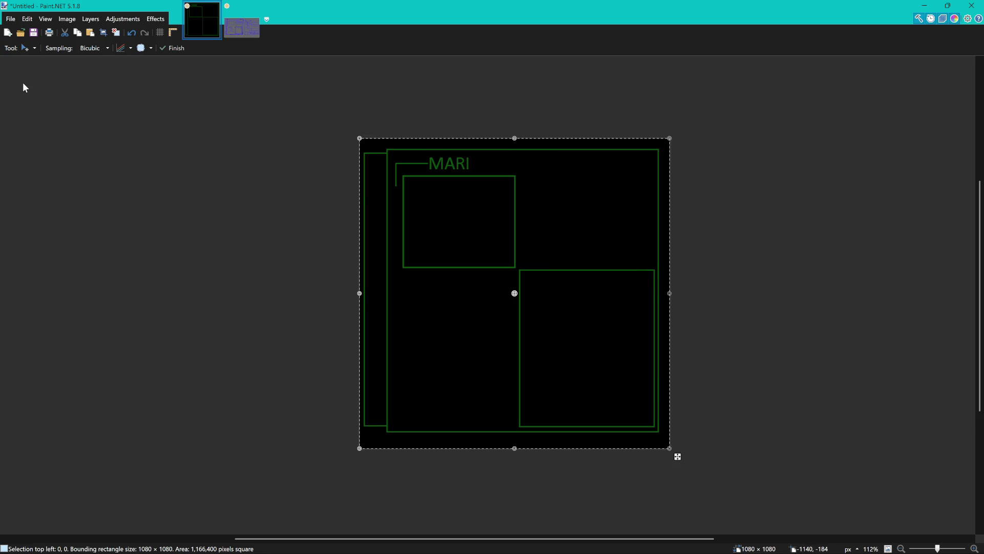
pyautogui.press('e')
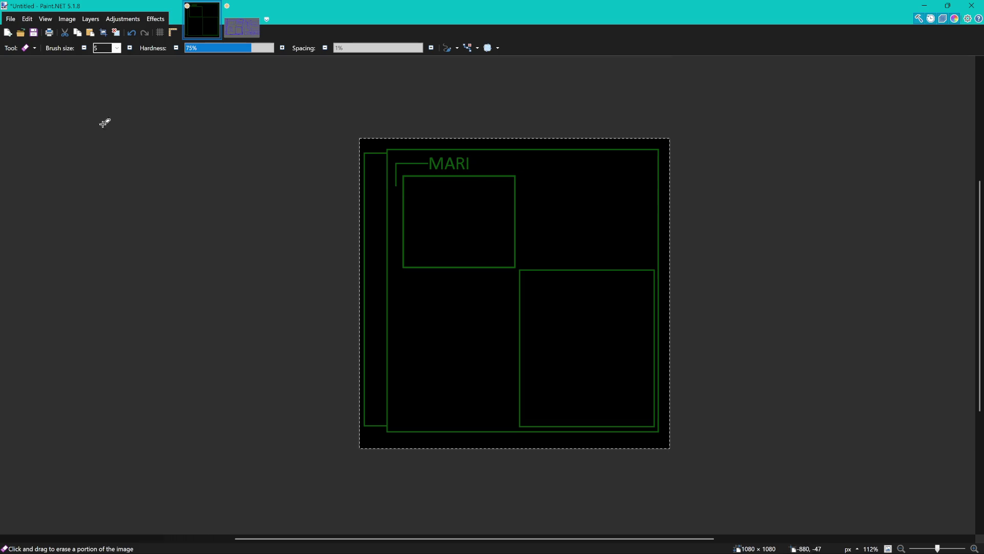
pyautogui.press('s')
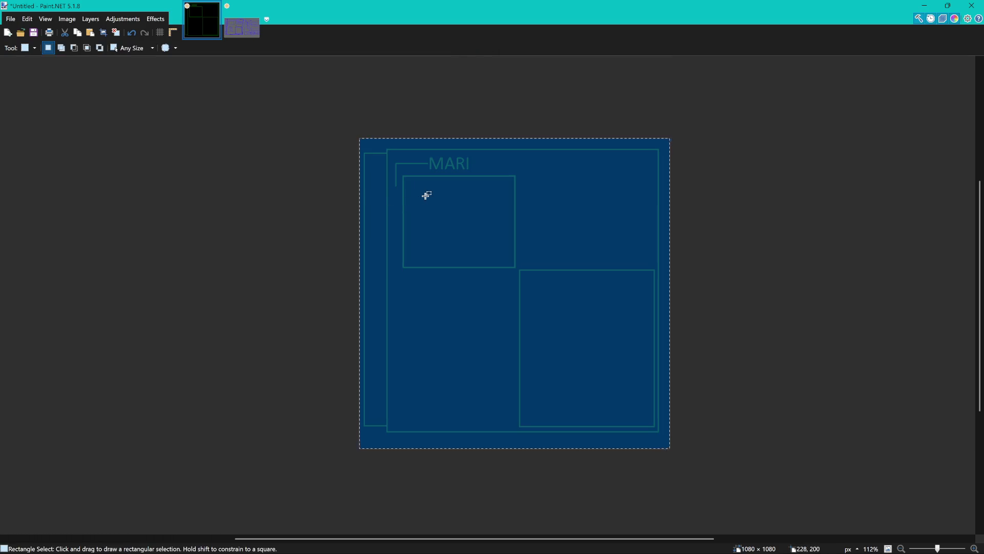
pyautogui.moveTo(403, 173); pyautogui.dragTo(517, 272)
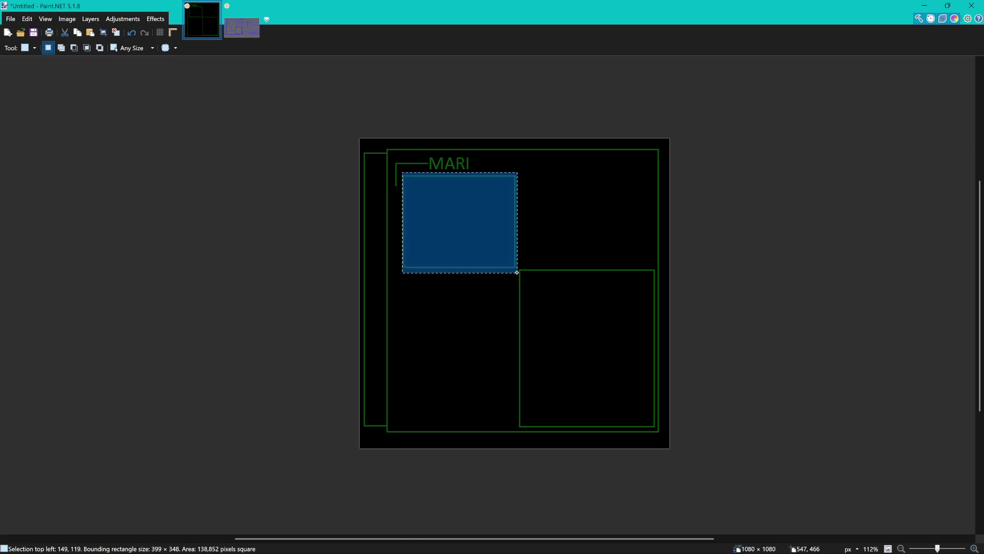
pyautogui.click(501, 265)
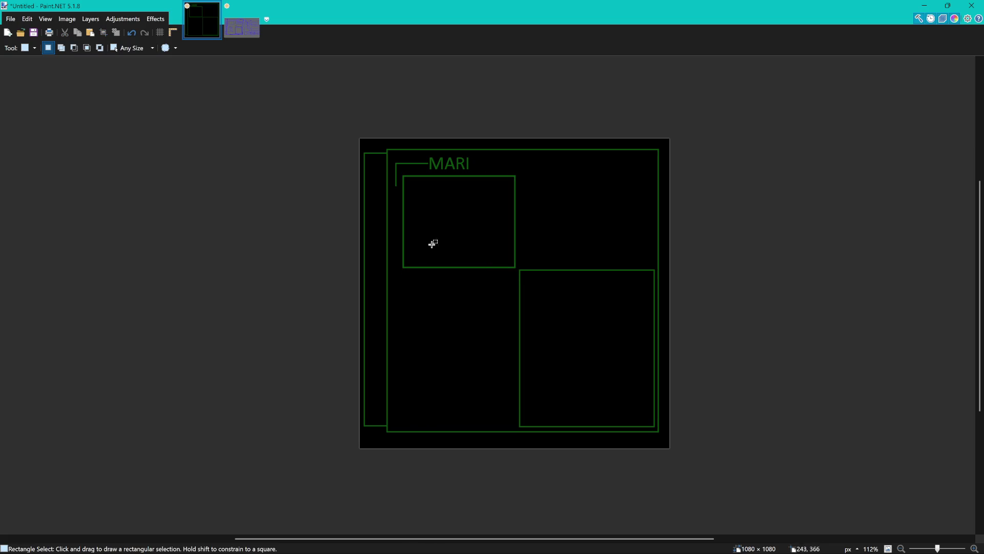
pyautogui.hotkey('ctrl', 'z')
pyautogui.hotkey('ctrl', 'y')
pyautogui.hotkey('ctrl', 'z')
pyautogui.hotkey('ctrl', 'y')
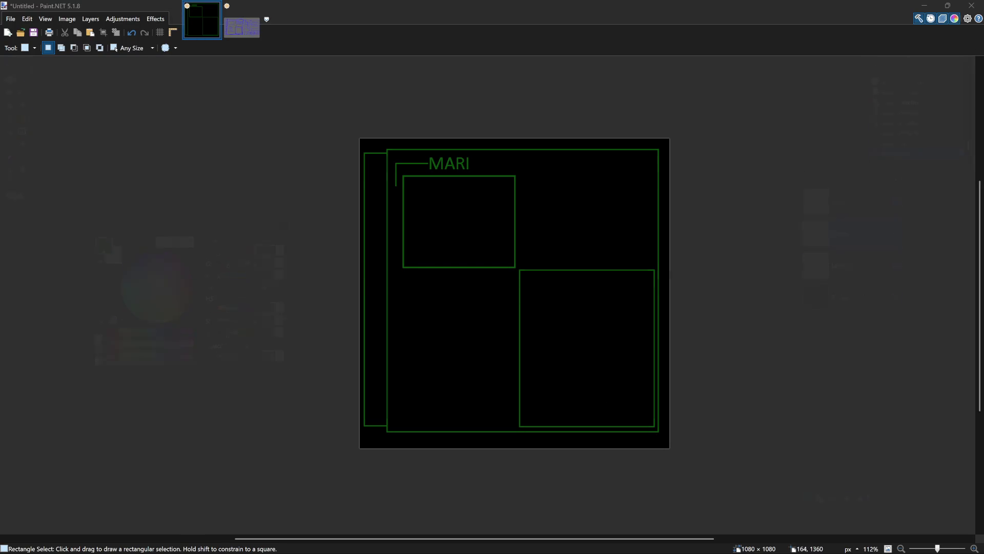
pyautogui.scroll(3, 493, 225)
pyautogui.scroll(-1, 492, 226)
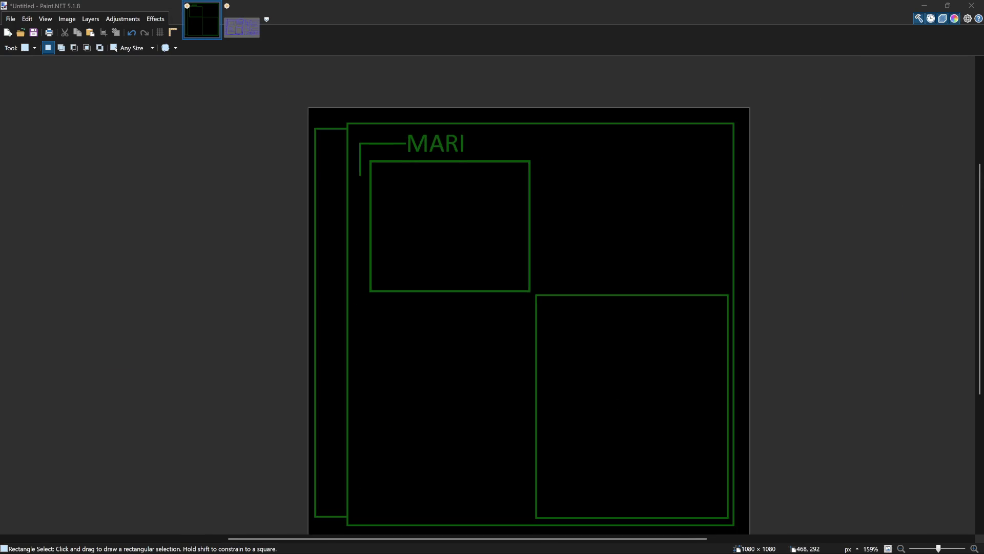
pyautogui.moveTo(498, 224)
pyautogui.mouseDown()
pyautogui.moveTo(481, 192)
pyautogui.moveTo(492, 206)
pyautogui.moveTo(492, 195)
pyautogui.mouseUp()
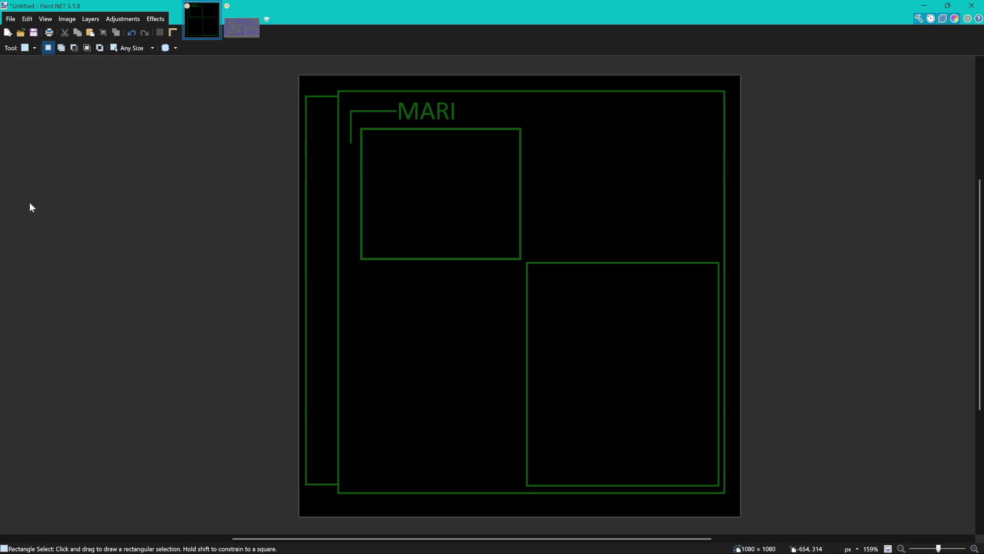
pyautogui.press('o')
# - Rectangle-select the corner bracket beside the MARI heading
pyautogui.scroll(2, 405, 313)
pyautogui.moveTo(387, 304); pyautogui.dragTo(423, 450)
pyautogui.scroll(3, 397, 195)
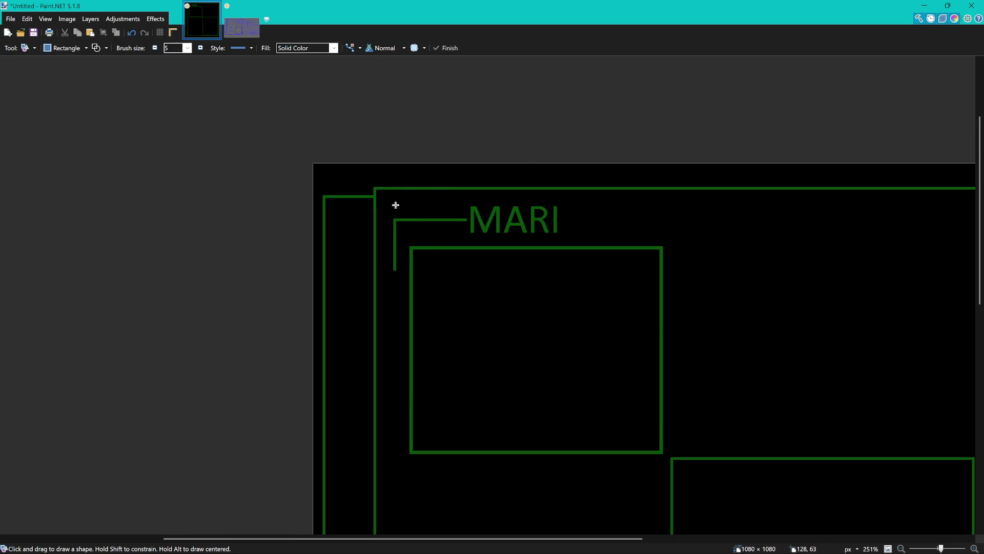
pyautogui.hscroll(-3, 405, 215)
pyautogui.hscroll(3, 409, 222)
pyautogui.scroll(2, 409, 222)
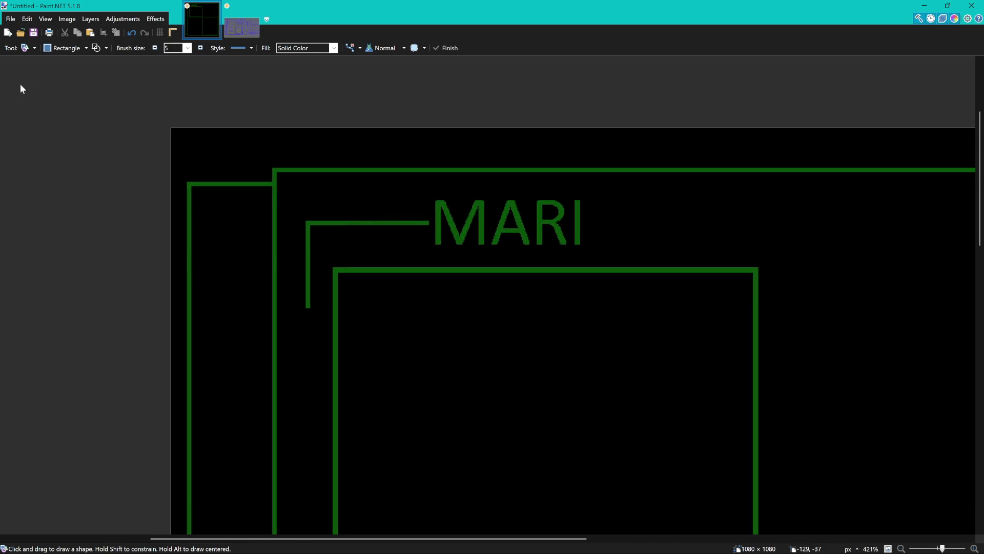
pyautogui.press('s')
pyautogui.moveTo(430, 232); pyautogui.dragTo(440, 192)
pyautogui.moveTo(313, 160)
pyautogui.mouseDown()
pyautogui.moveTo(343, 209)
pyautogui.moveTo(451, 275)
pyautogui.moveTo(443, 269)
pyautogui.mouseUp()
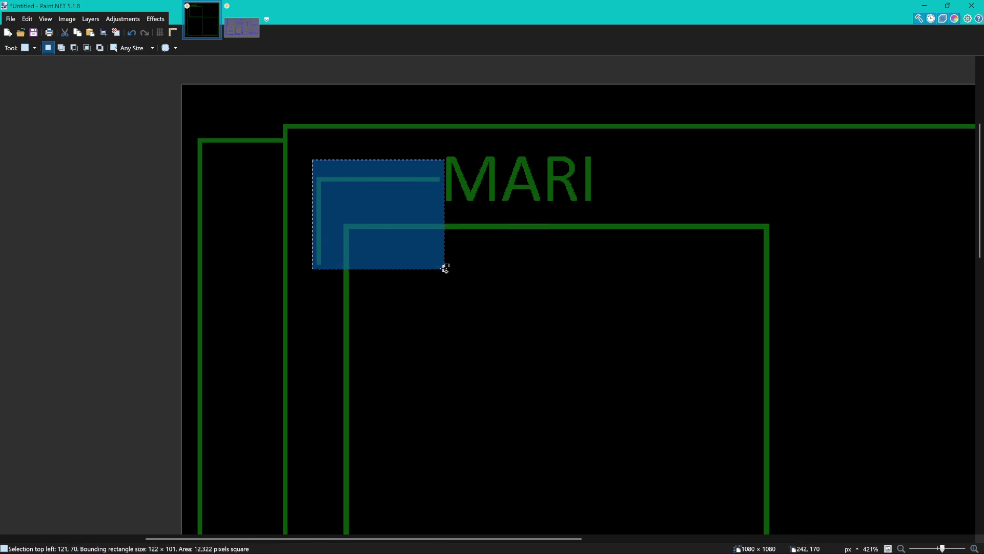
# - Place a copy of the selected bracket below the upper-left box
pyautogui.press('m')
pyautogui.scroll(-5, 448, 271)
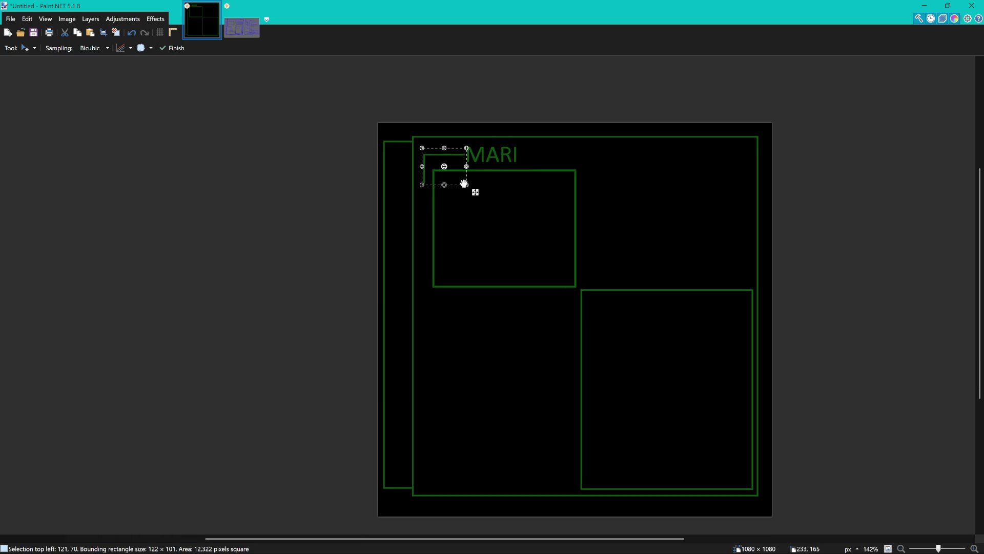
pyautogui.moveTo(464, 184); pyautogui.dragTo(462, 286)
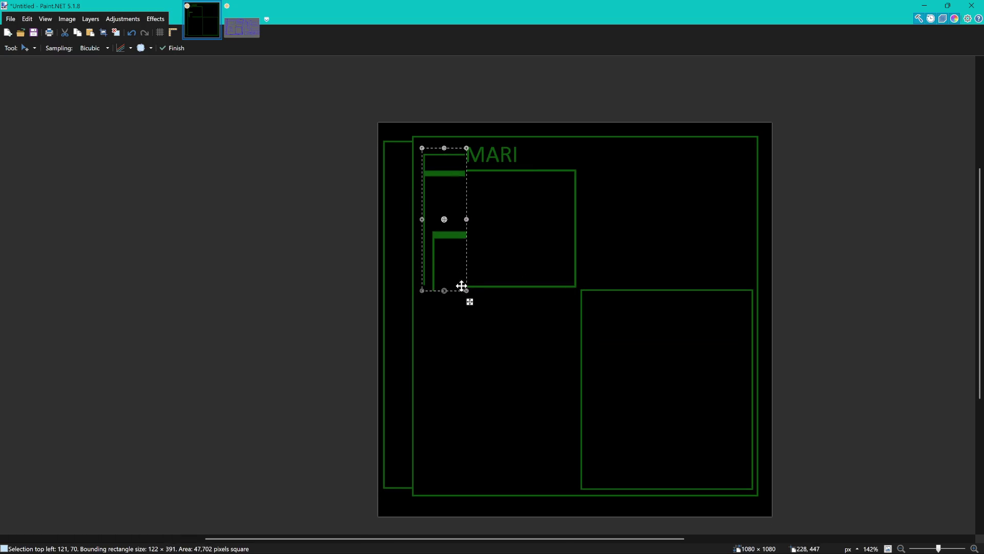
pyautogui.hotkey('ctrl', 'z')
pyautogui.moveTo(457, 175)
pyautogui.mouseDown()
pyautogui.moveTo(468, 171)
pyautogui.moveTo(470, 295)
pyautogui.moveTo(460, 314)
pyautogui.mouseUp()
pyautogui.hotkey('ctrl', 'z')
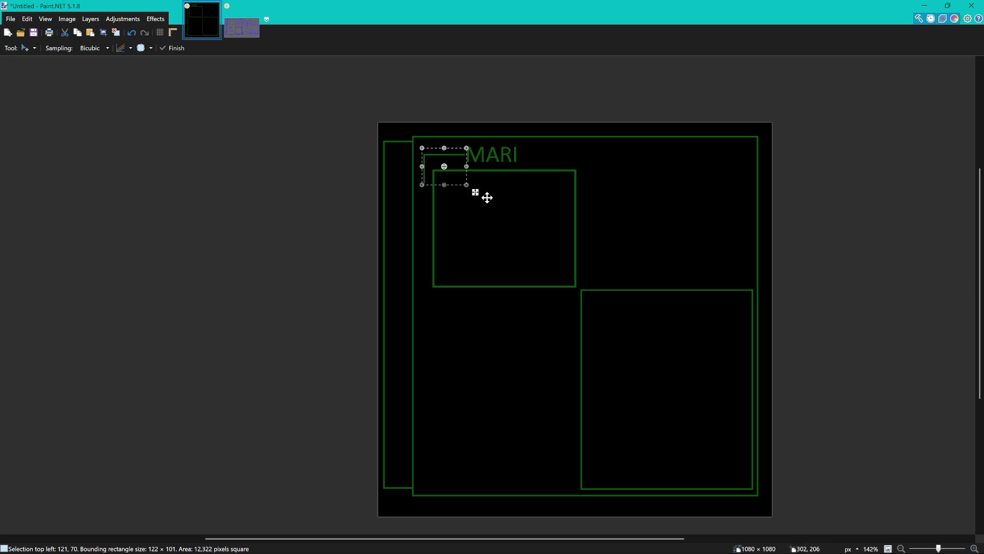
pyautogui.moveTo(455, 178)
pyautogui.mouseDown()
pyautogui.moveTo(488, 268)
pyautogui.moveTo(455, 330)
pyautogui.mouseUp()
pyautogui.keyDown('ctrl'); pyautogui.scroll(5, 455, 329); pyautogui.keyUp('ctrl')
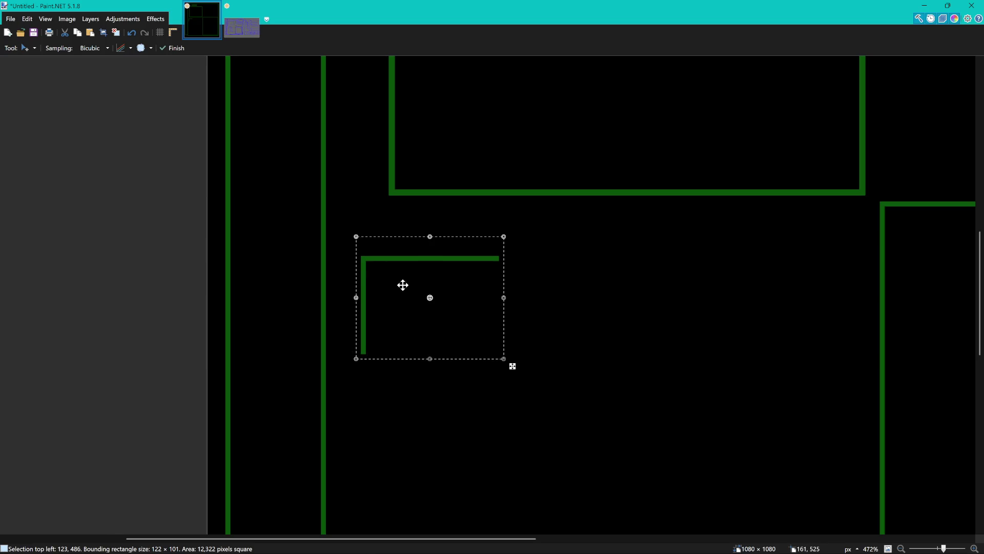
pyautogui.moveTo(403, 285)
pyautogui.mouseDown()
pyautogui.moveTo(440, 246)
pyautogui.moveTo(457, 189)
pyautogui.moveTo(442, 245)
pyautogui.mouseUp()
pyautogui.scroll(-4, 447, 247)
pyautogui.scroll(-1, 447, 247)
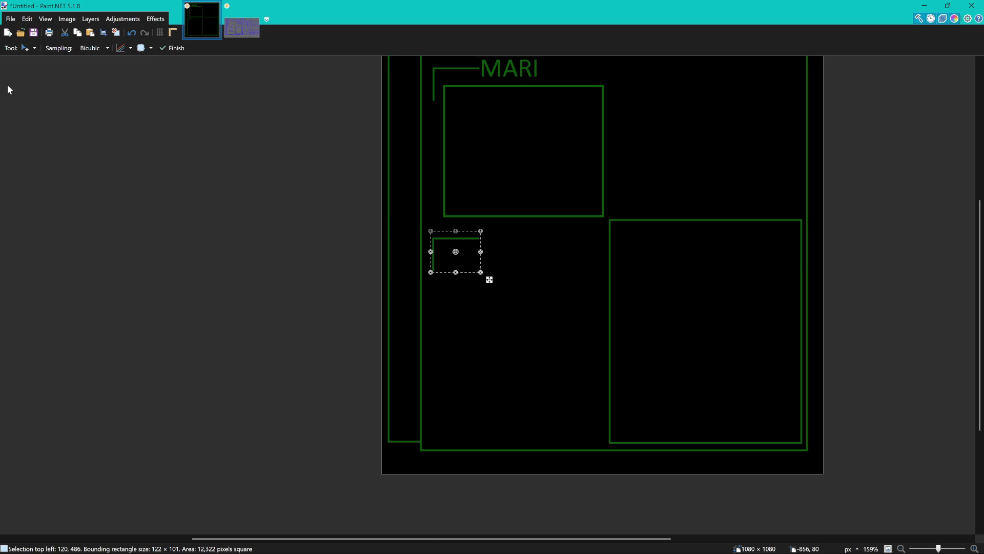
# - Deselect the copy and erase the tip of its horizontal arm to shorten it
pyautogui.press('s')
pyautogui.hotkey('ctrl', 'd')
pyautogui.scroll(-5, 521, 259)
pyautogui.scroll(8, 496, 248)
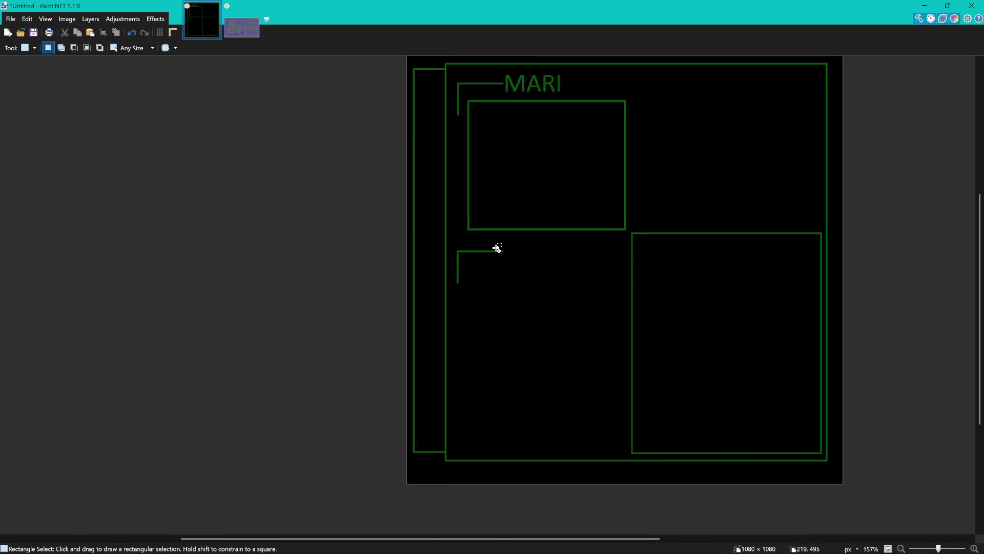
pyautogui.press('e')
pyautogui.scroll(3, 479, 275)
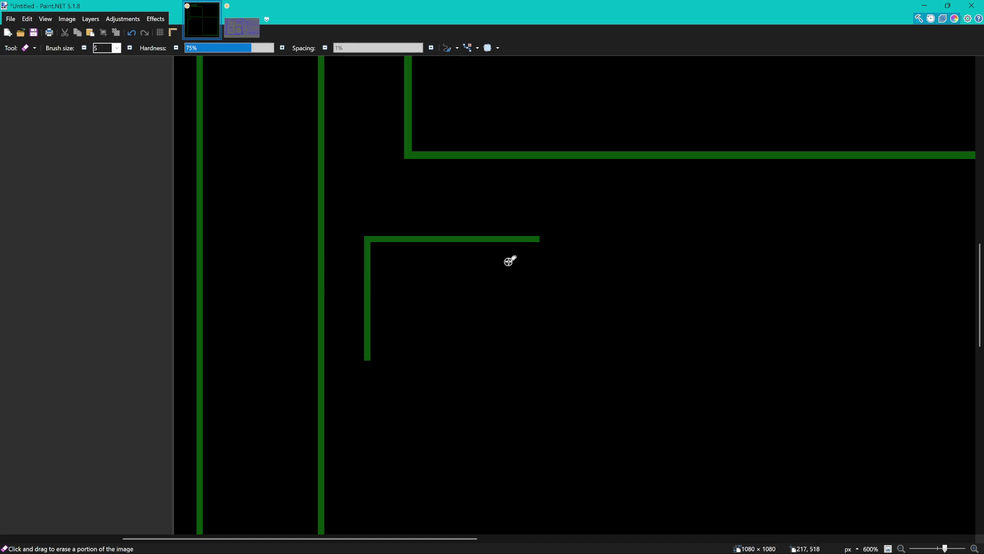
pyautogui.click(536, 234)
pyautogui.moveTo(537, 234); pyautogui.dragTo(517, 251)
# - Type Details in green at the end of the copied bracket's arm
pyautogui.press('t')
pyautogui.click(510, 245)
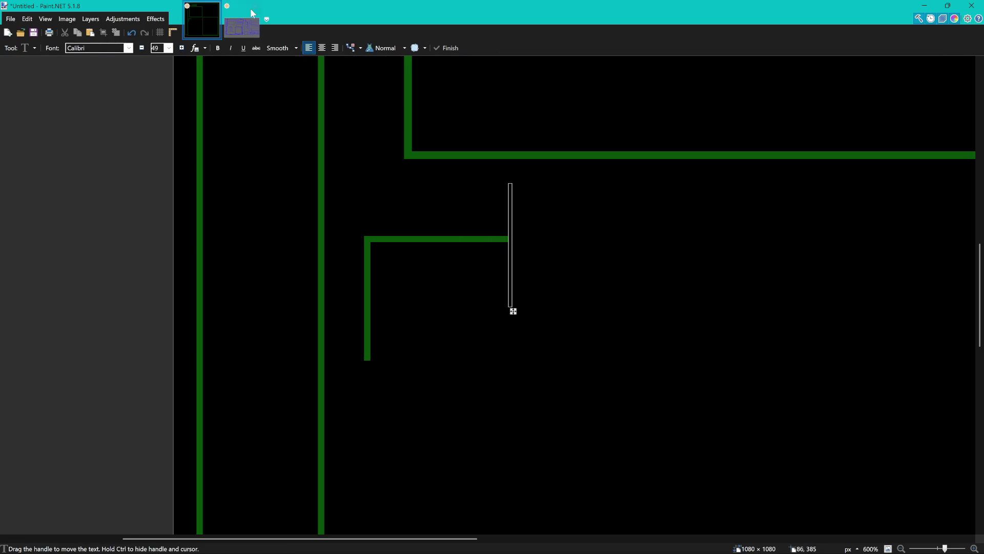
pyautogui.click(243, 26)
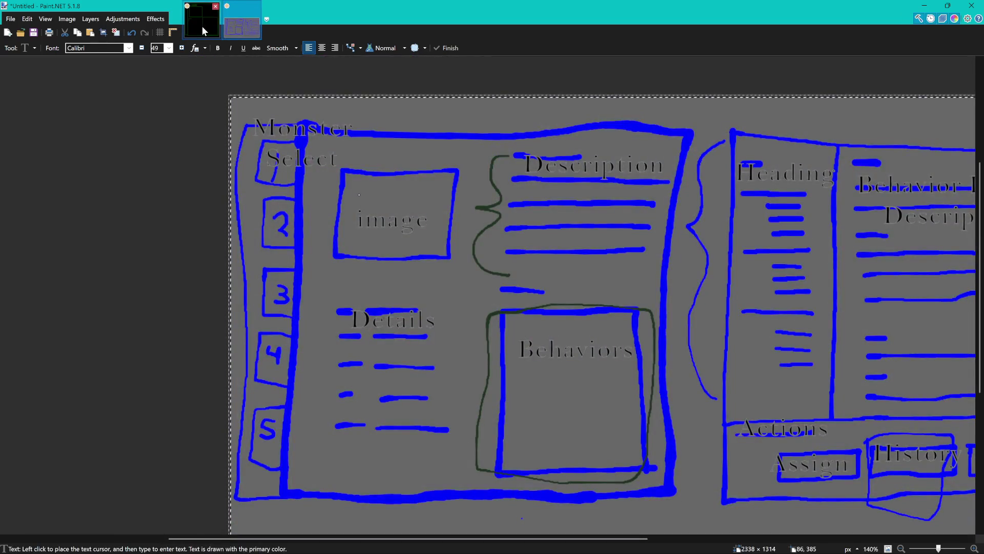
pyautogui.click(202, 26)
pyautogui.write('De')
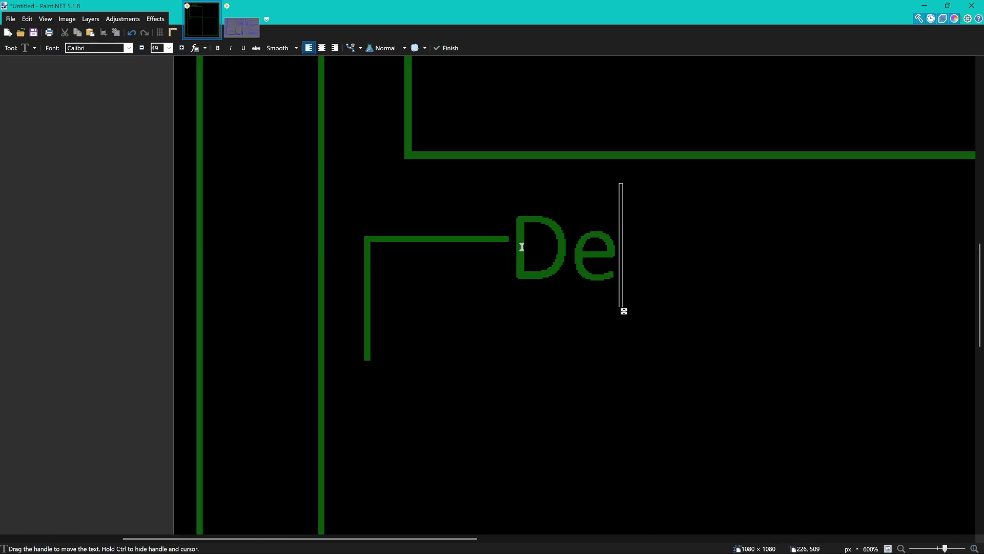
pyautogui.write('tails')
pyautogui.keyDown('ctrl'); pyautogui.scroll(-4, 510, 246); pyautogui.keyUp('ctrl')
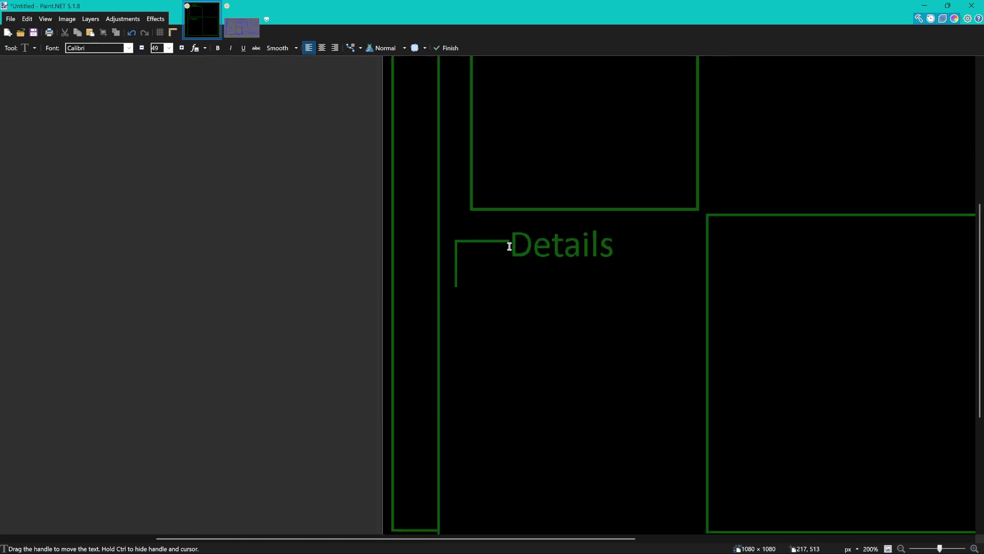
pyautogui.keyDown('ctrl'); pyautogui.scroll(-2, 509, 246); pyautogui.keyUp('ctrl')
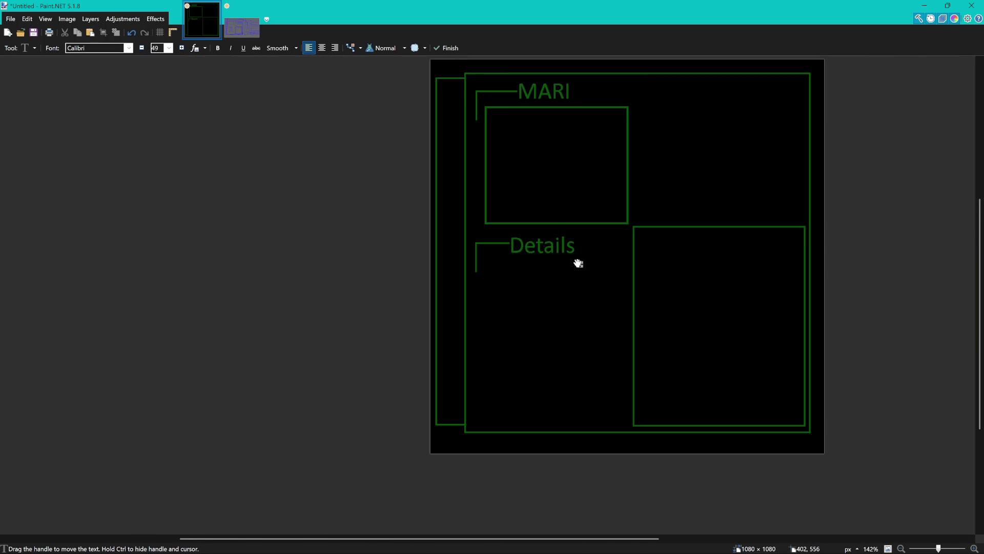
pyautogui.moveTo(579, 264); pyautogui.dragTo(585, 264)
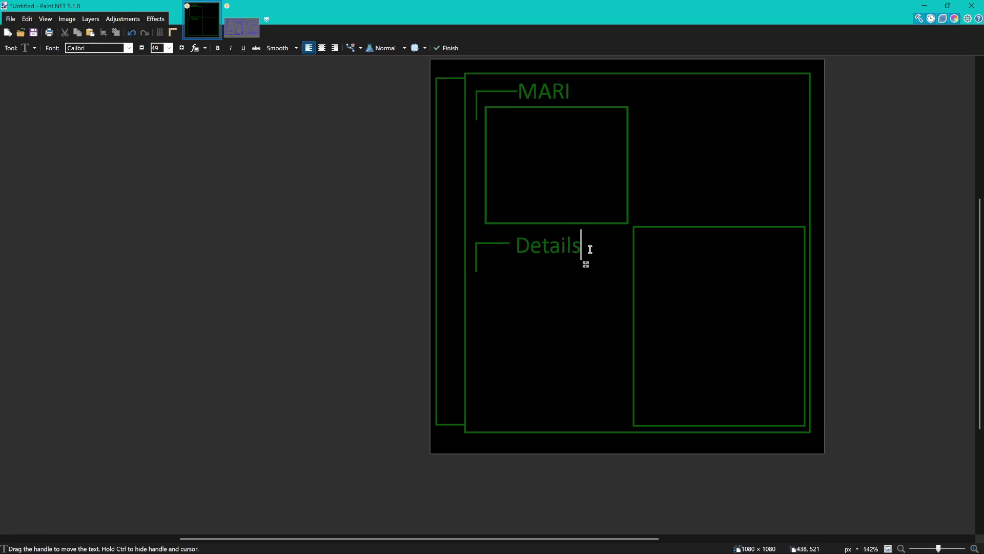
# - Shrink the Details text to font size 35, nudge it into place, and commit it
pyautogui.click(142, 47)
pyautogui.click(142, 48)
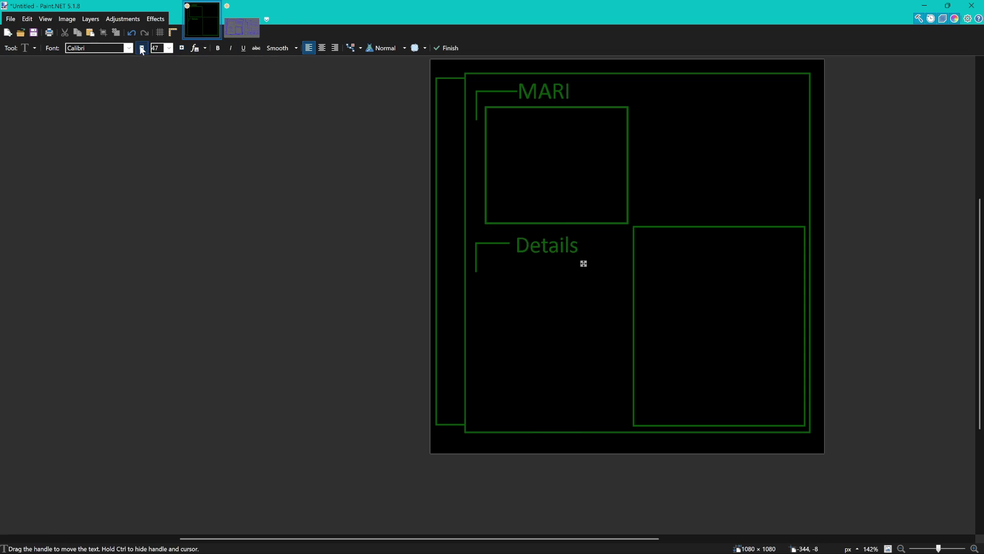
pyautogui.click(142, 47)
pyautogui.click(142, 48)
pyautogui.click(142, 48)
pyautogui.click(142, 47)
pyautogui.click(142, 48)
pyautogui.click(142, 48)
pyautogui.click(142, 48)
pyautogui.click(142, 48)
pyautogui.doubleClick(142, 47)
pyautogui.click(142, 48)
pyautogui.moveTo(568, 260); pyautogui.dragTo(572, 260)
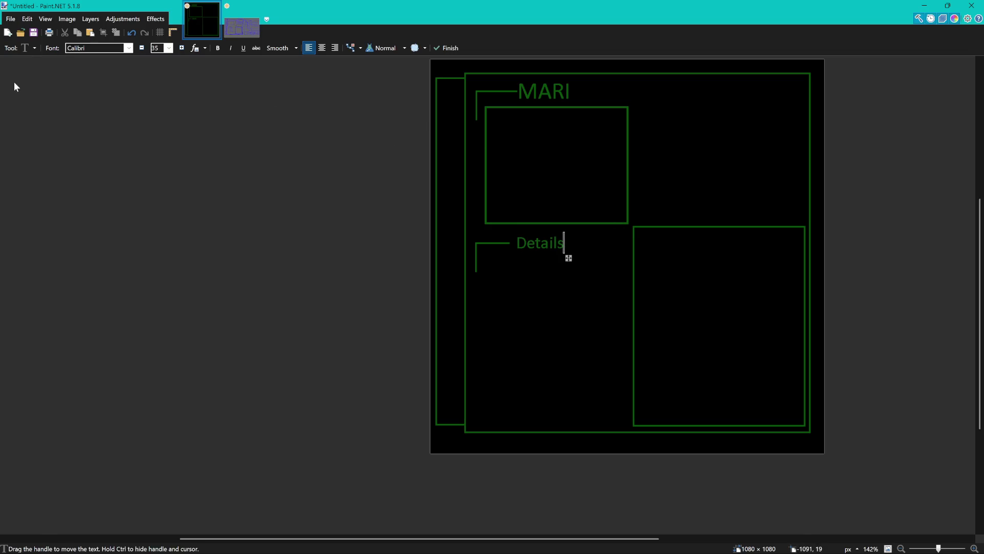
pyautogui.press('s')
pyautogui.moveTo(595, 228); pyautogui.dragTo(570, 249)
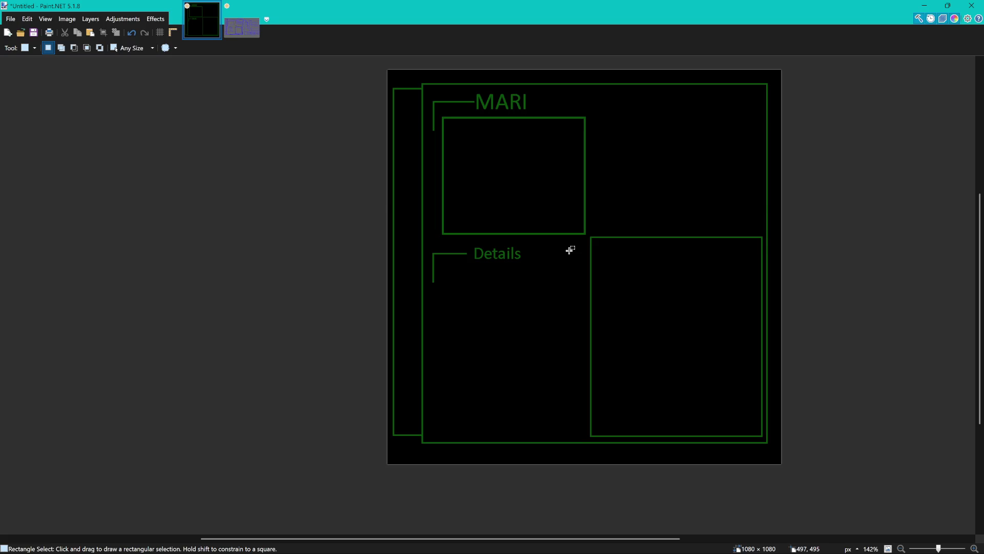
# - Pixelate the blue sketch image, then go back to the black MARI layout
pyautogui.hscroll(1, 578, 257)
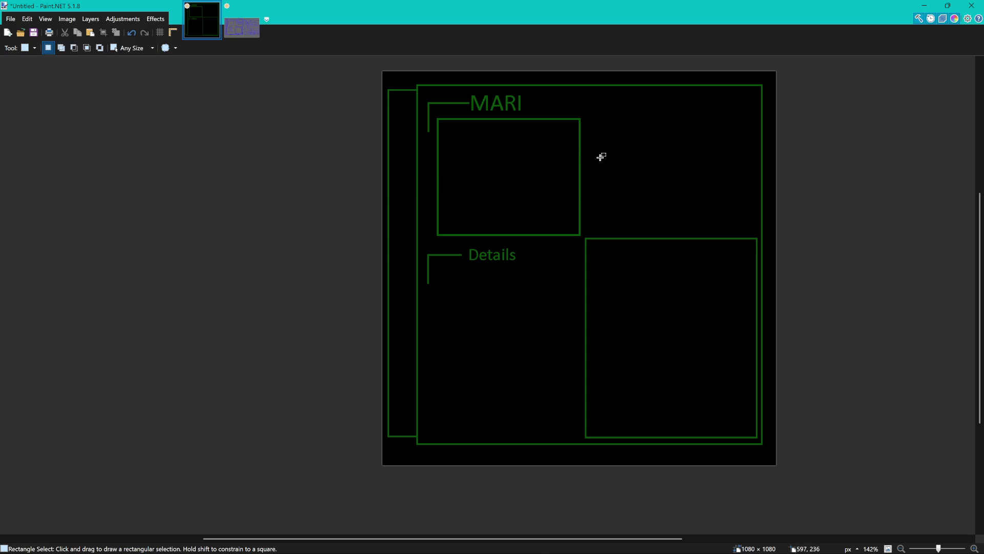
pyautogui.click(244, 29)
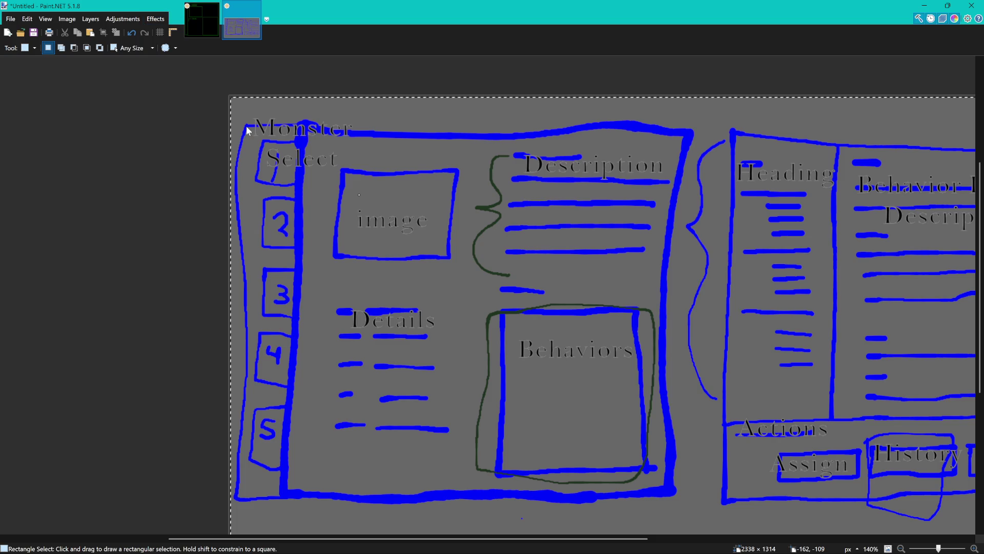
pyautogui.hotkey('ctrl', 'f')
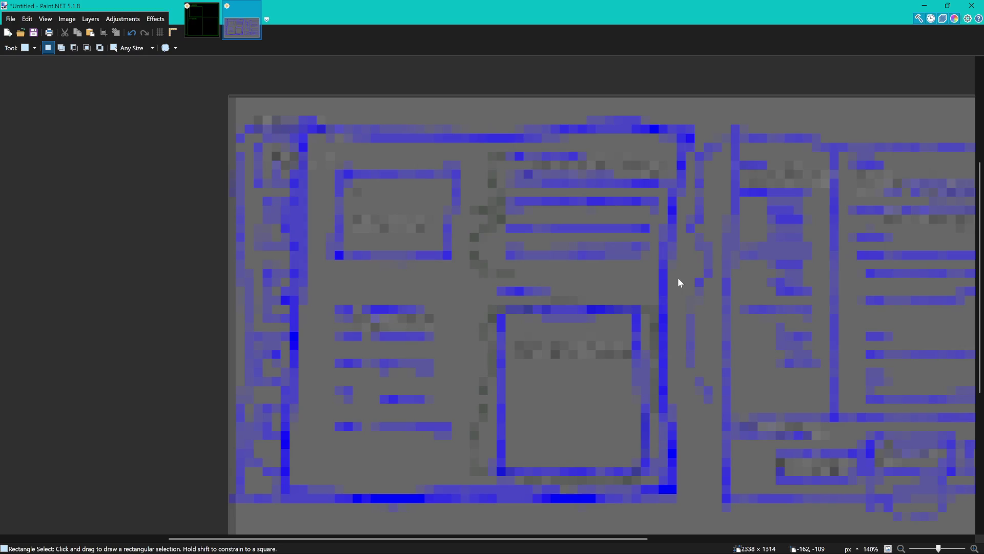
pyautogui.click(202, 21)
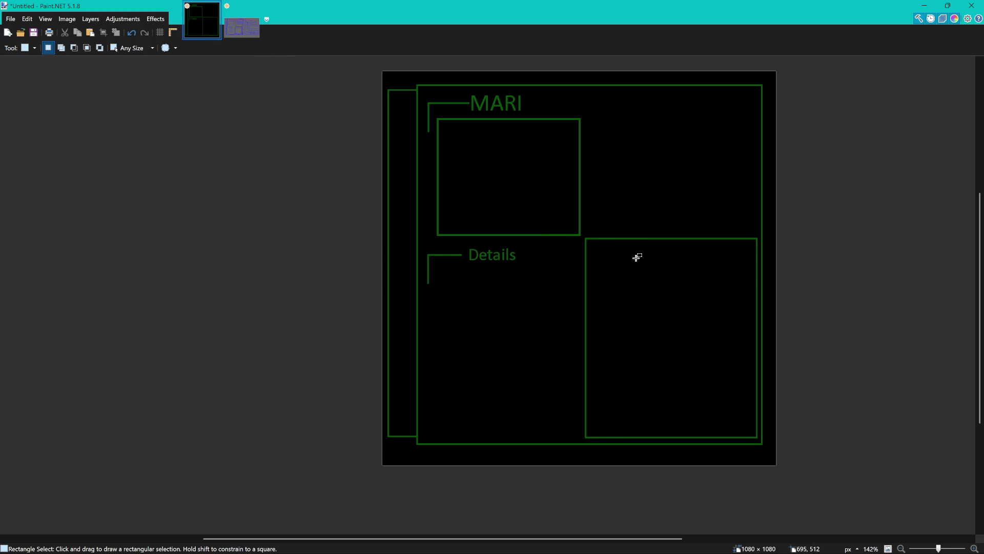
# - Check the blue sketch again and paste the corner bracket copy onto the MARI layout
pyautogui.hscroll(3, 626, 282)
pyautogui.scroll(1, 584, 297)
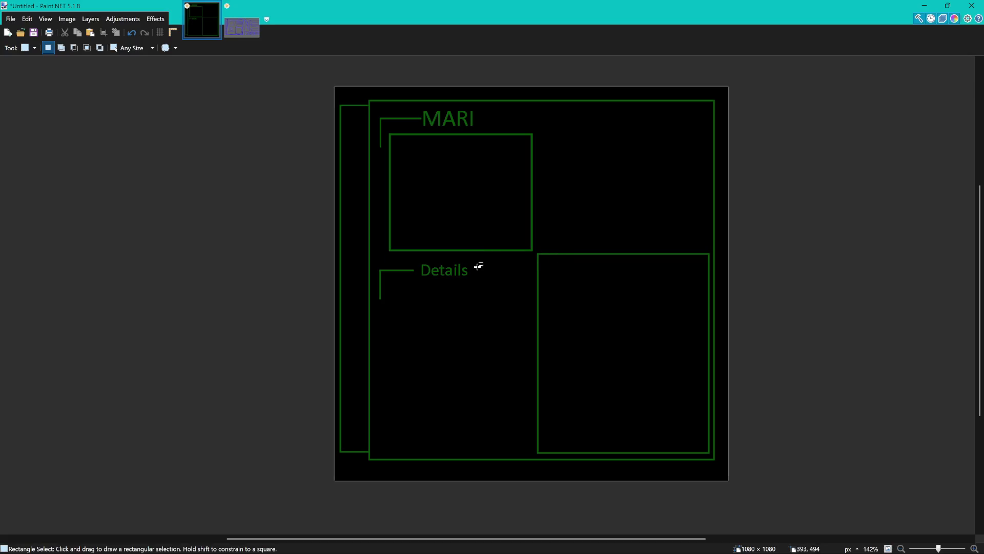
pyautogui.click(248, 24)
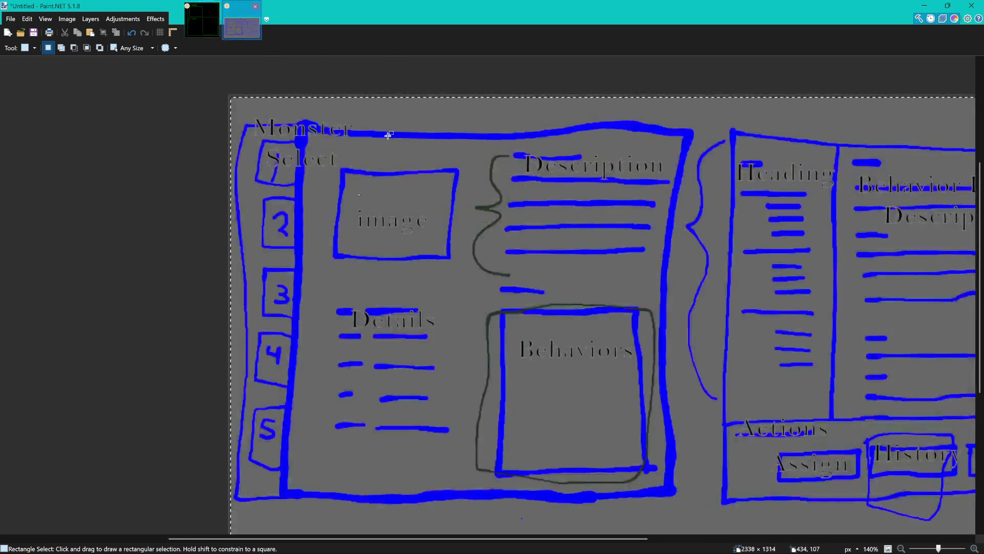
pyautogui.moveTo(585, 332); pyautogui.dragTo(527, 312)
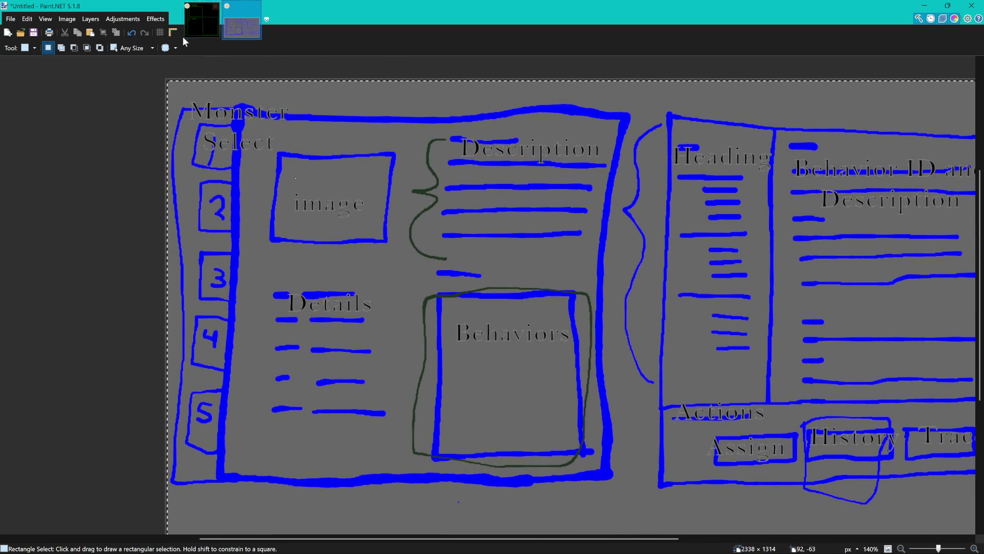
pyautogui.click(200, 20)
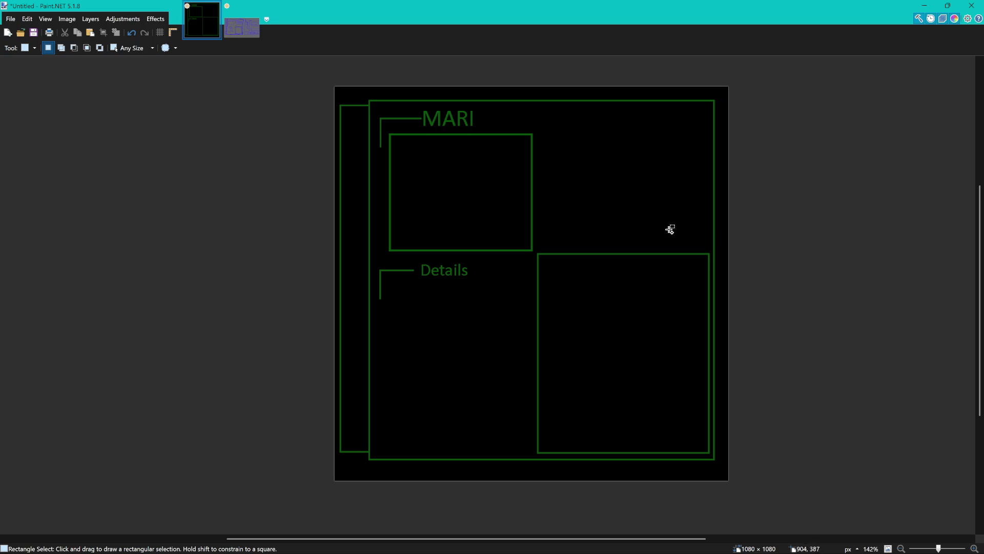
pyautogui.hotkey('ctrl', 'v')
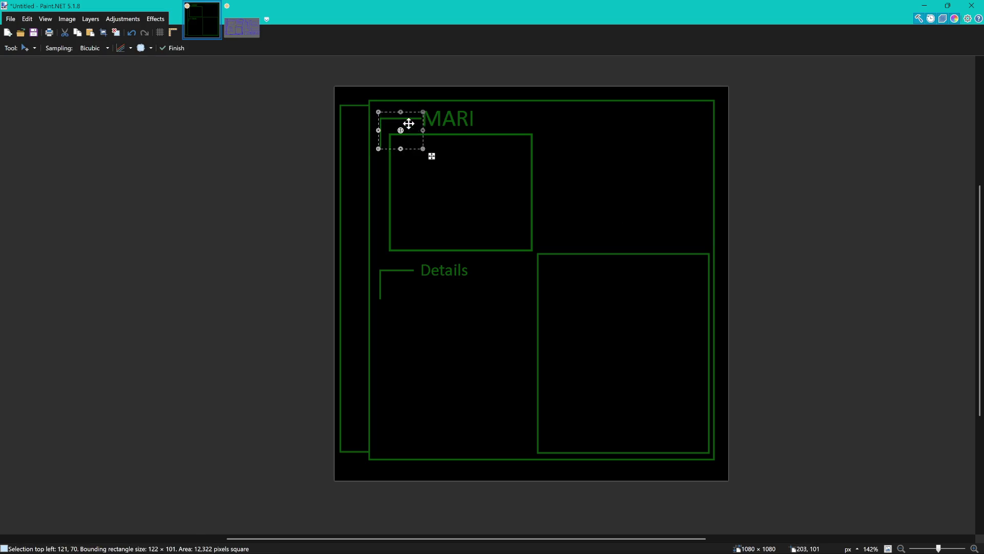
# - Try several top-right placements for the pasted bracket, undoing each attempt
pyautogui.moveTo(404, 125)
pyautogui.mouseDown()
pyautogui.moveTo(516, 143)
pyautogui.moveTo(598, 132)
pyautogui.mouseUp()
pyautogui.hotkey('ctrl', 'z')
pyautogui.hotkey('ctrl', 'z')
pyautogui.moveTo(407, 122)
pyautogui.mouseDown()
pyautogui.moveTo(459, 136)
pyautogui.moveTo(580, 125)
pyautogui.mouseUp()
pyautogui.hotkey('ctrl', 'z')
pyautogui.moveTo(414, 142)
pyautogui.mouseDown()
pyautogui.moveTo(514, 169)
pyautogui.moveTo(620, 164)
pyautogui.mouseUp()
pyautogui.hotkey('ctrl', 'z')
pyautogui.moveTo(404, 139)
pyautogui.mouseDown()
pyautogui.moveTo(578, 180)
pyautogui.moveTo(597, 170)
pyautogui.mouseUp()
pyautogui.hotkey('ctrl', 'z')
pyautogui.moveTo(402, 147); pyautogui.dragTo(555, 182)
pyautogui.hotkey('ctrl', 'z')
# - Rectangle-select the corner bracket beside Details, undoing trial moves
pyautogui.press('s')
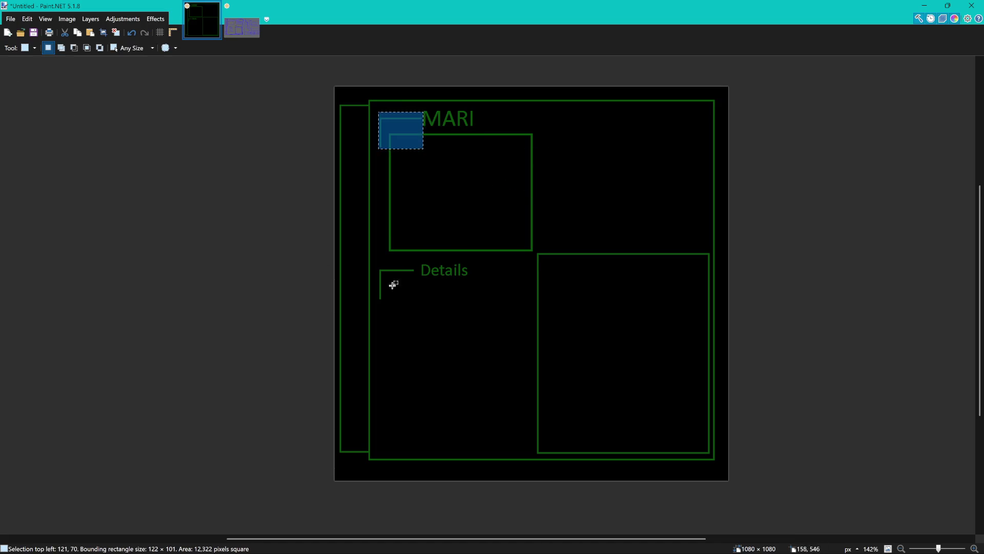
pyautogui.moveTo(377, 255)
pyautogui.mouseDown()
pyautogui.moveTo(417, 317)
pyautogui.moveTo(577, 199)
pyautogui.mouseUp()
pyautogui.press('m')
pyautogui.hotkey('ctrl', 'z')
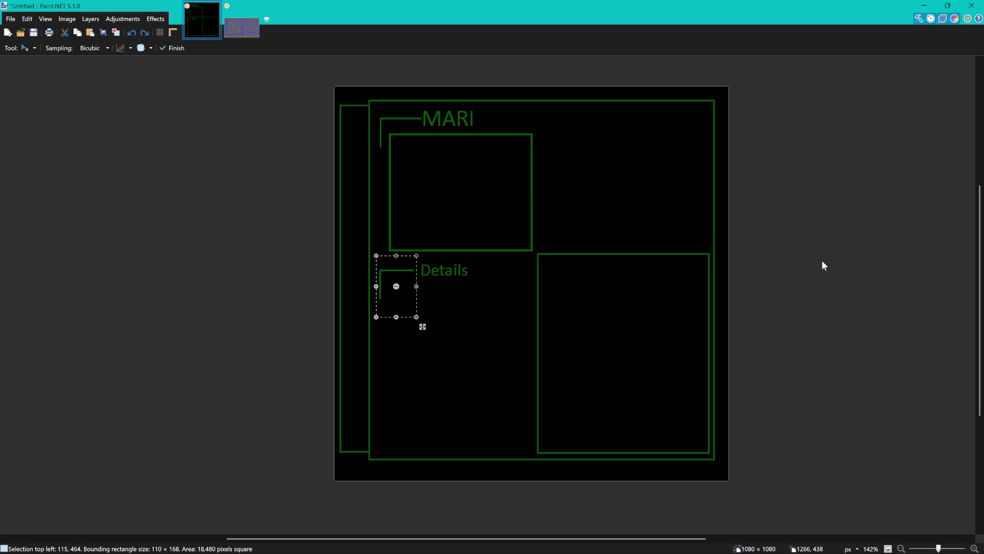
pyautogui.press('Delete')
pyautogui.moveTo(400, 304); pyautogui.dragTo(510, 303)
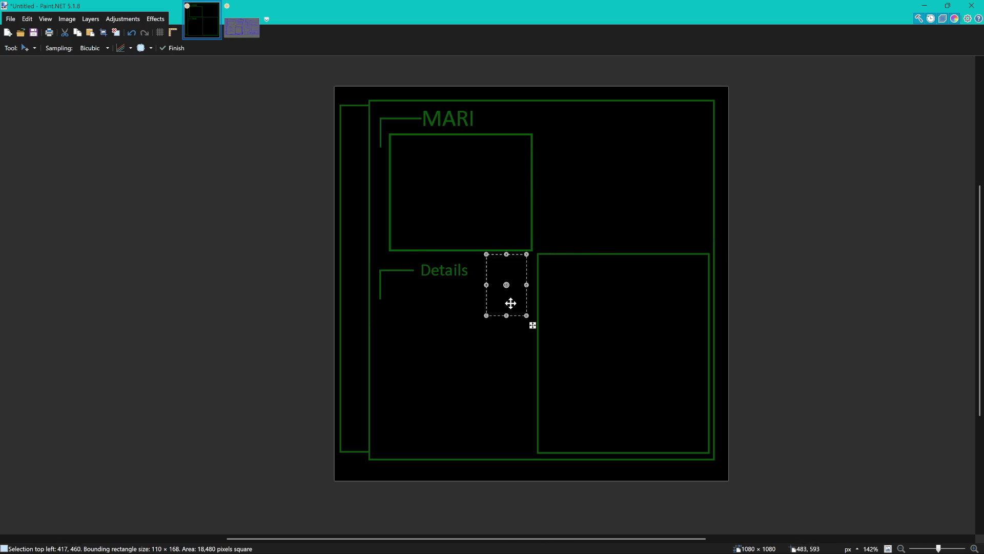
pyautogui.hotkey('ctrl', 'z')
pyautogui.hotkey('ctrl', 'z')
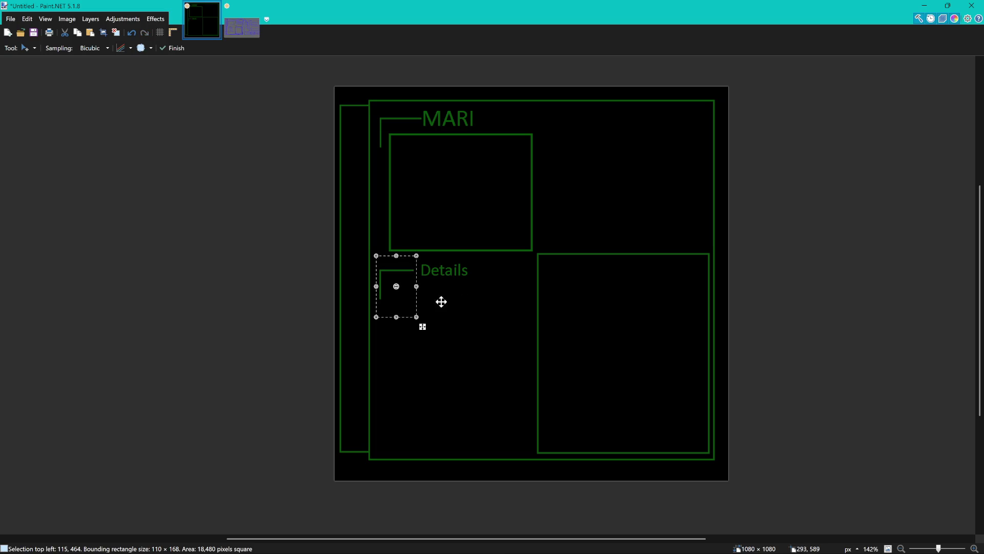
# - Place a copy of the Details bracket top-right, level with MARI, and deselect it
pyautogui.moveTo(441, 300)
pyautogui.mouseDown()
pyautogui.moveTo(451, 306)
pyautogui.moveTo(573, 158)
pyautogui.mouseUp()
pyautogui.keyDown('ctrl'); pyautogui.scroll(5, 573, 158); pyautogui.keyUp('ctrl')
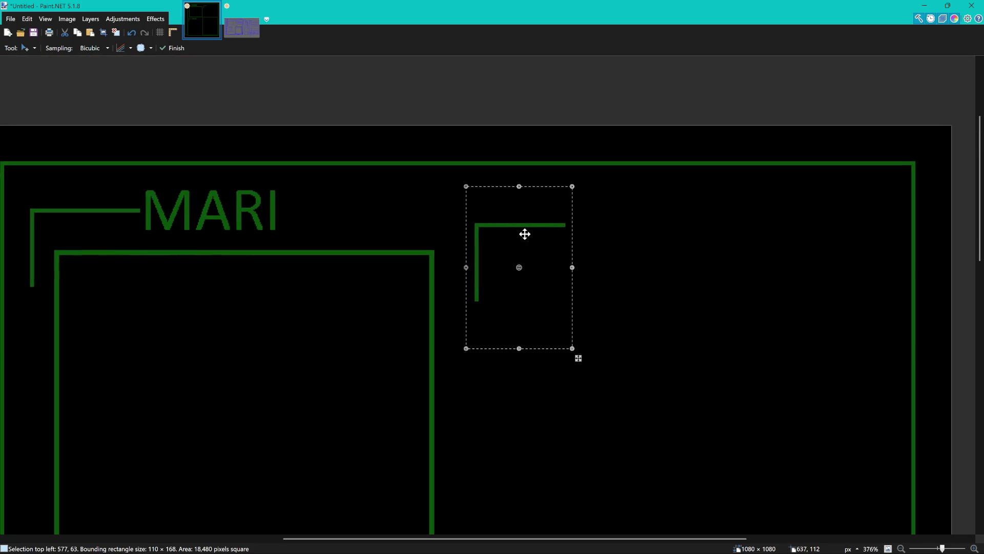
pyautogui.moveTo(530, 234)
pyautogui.mouseDown()
pyautogui.moveTo(543, 220)
pyautogui.moveTo(187, 217)
pyautogui.moveTo(657, 222)
pyautogui.moveTo(506, 216)
pyautogui.moveTo(514, 220)
pyautogui.mouseUp()
pyautogui.scroll(-5, 514, 219)
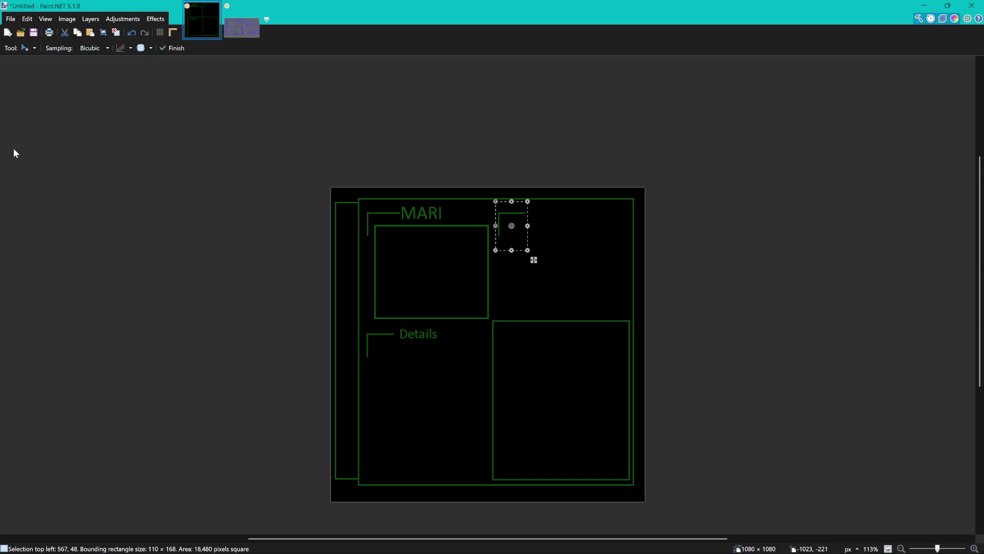
pyautogui.press('s')
pyautogui.click(575, 256)
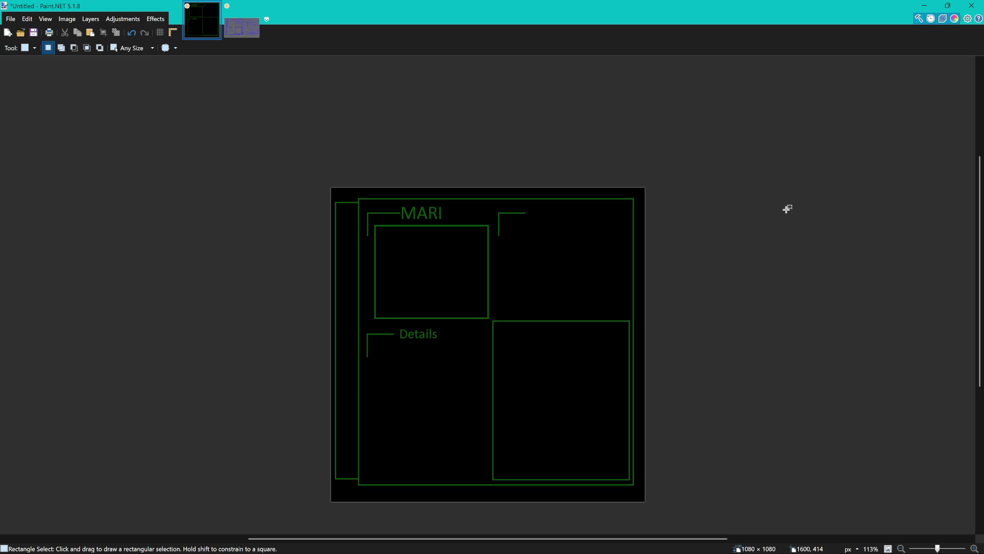
# - Add the green text 'Description' beside the new top-right bracket
pyautogui.scroll(3, 491, 215)
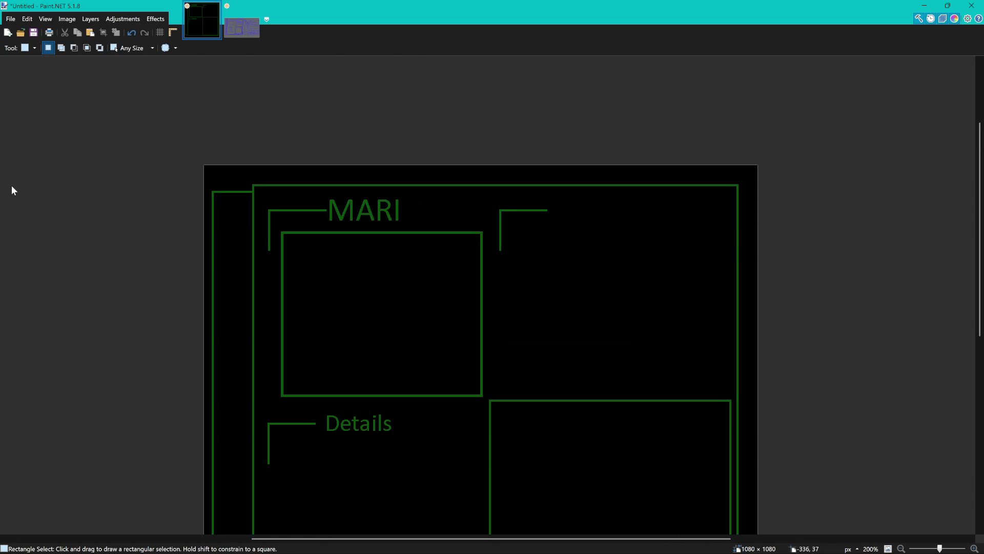
pyautogui.press('t')
pyautogui.scroll(1, 599, 200)
pyautogui.click(534, 214)
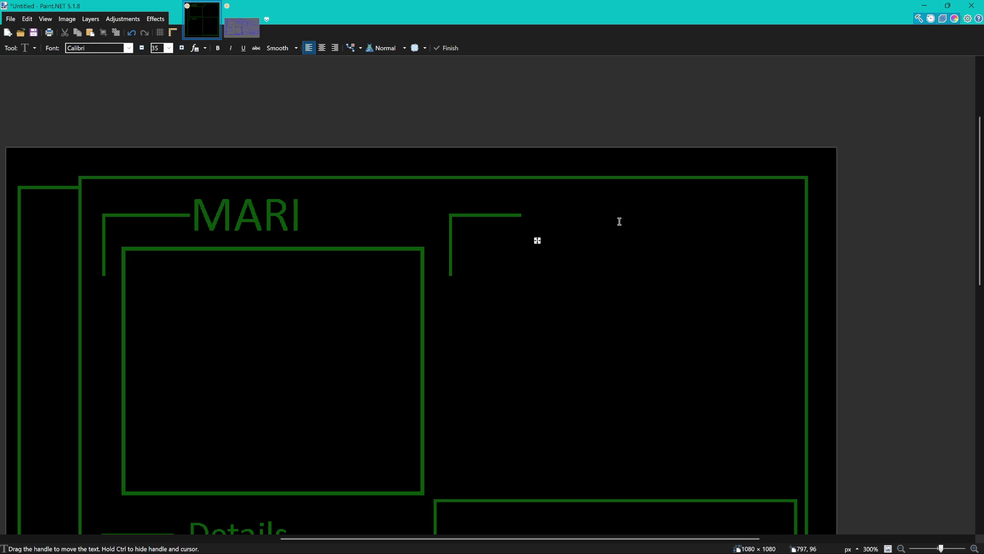
pyautogui.write('Des')
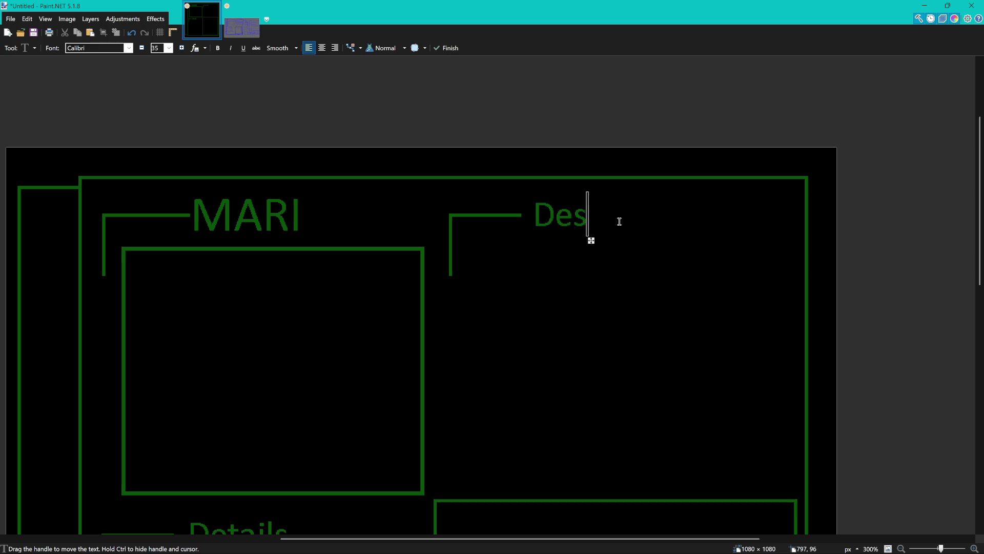
pyautogui.write('cr')
pyautogui.write('ip')
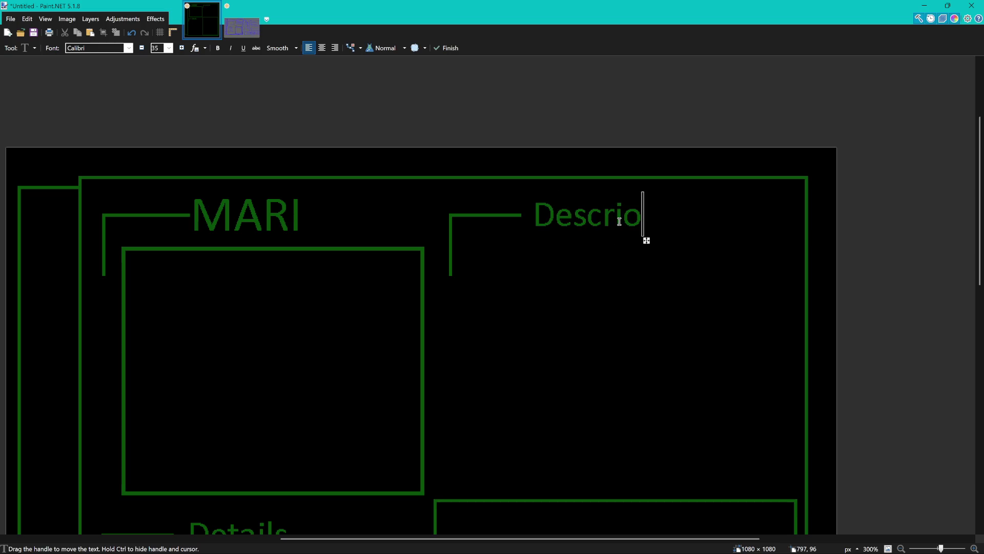
pyautogui.press('BackSpace')
pyautogui.write('ption')
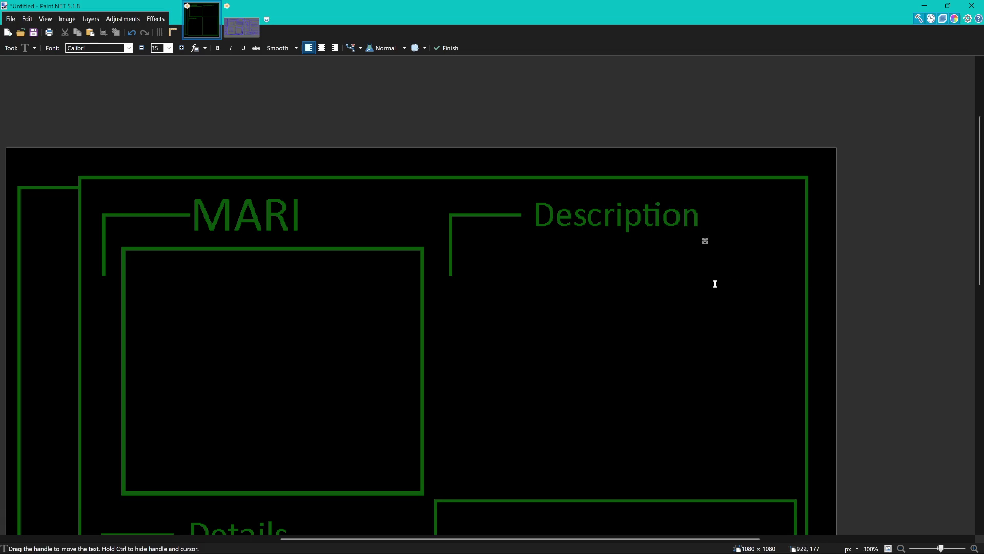
pyautogui.keyDown('ctrl'); pyautogui.scroll(-5, 700, 283); pyautogui.keyUp('ctrl')
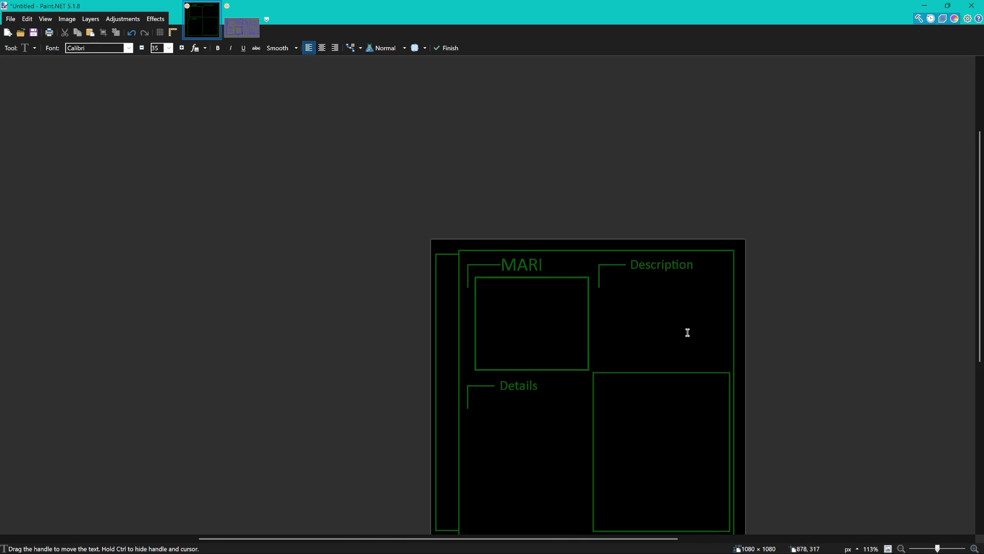
pyautogui.keyDown('ctrl'); pyautogui.scroll(2, 598, 288); pyautogui.keyUp('ctrl')
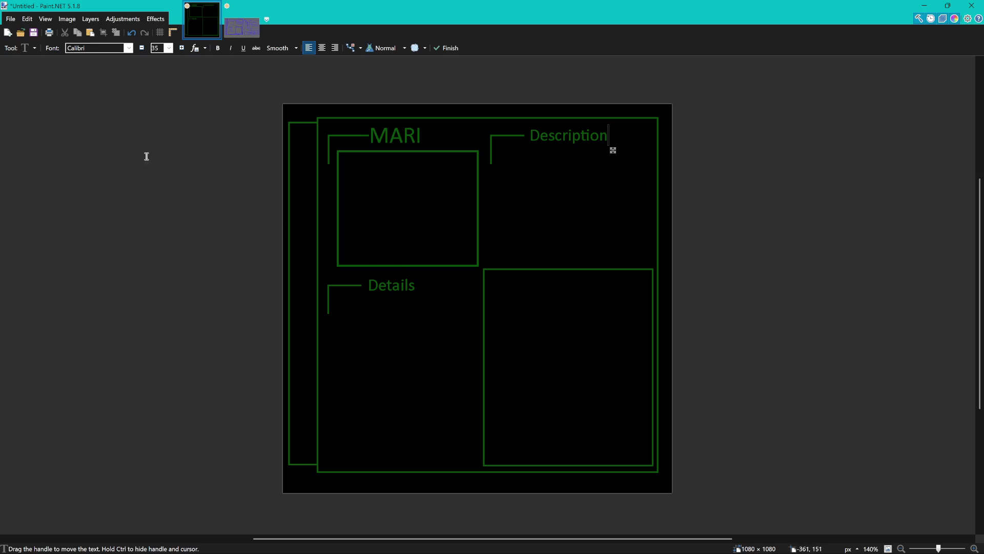
pyautogui.press('e')
pyautogui.keyDown('ctrl'); pyautogui.scroll(2, 529, 282); pyautogui.keyUp('ctrl')
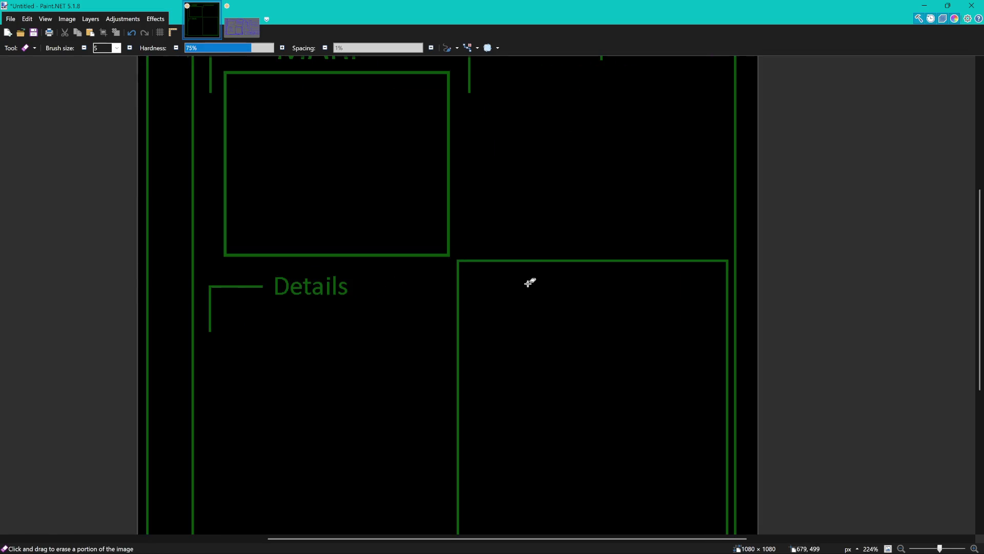
# - Draw a tall rectangle over the lower-right box under Description
pyautogui.keyDown('ctrl'); pyautogui.scroll(-3, 505, 249); pyautogui.keyUp('ctrl')
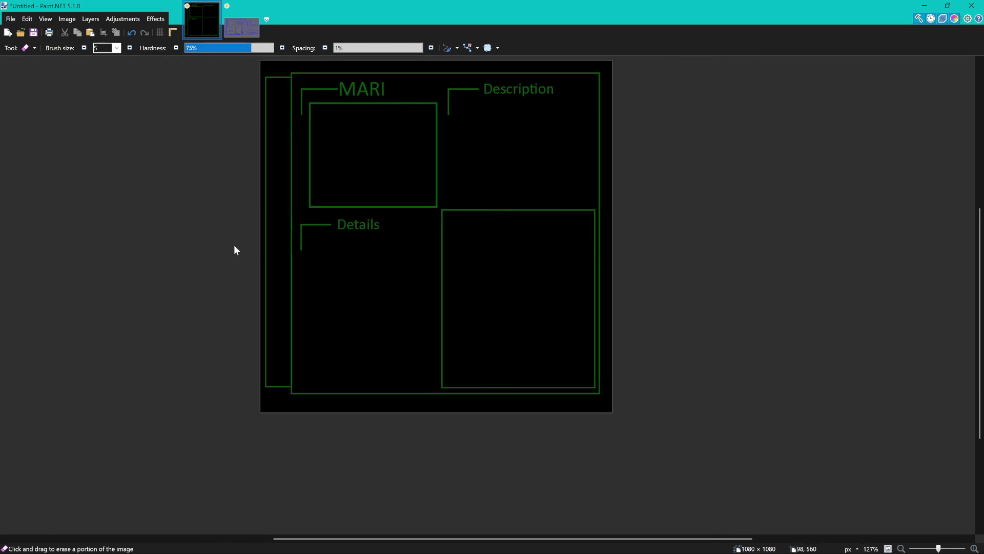
pyautogui.press('o')
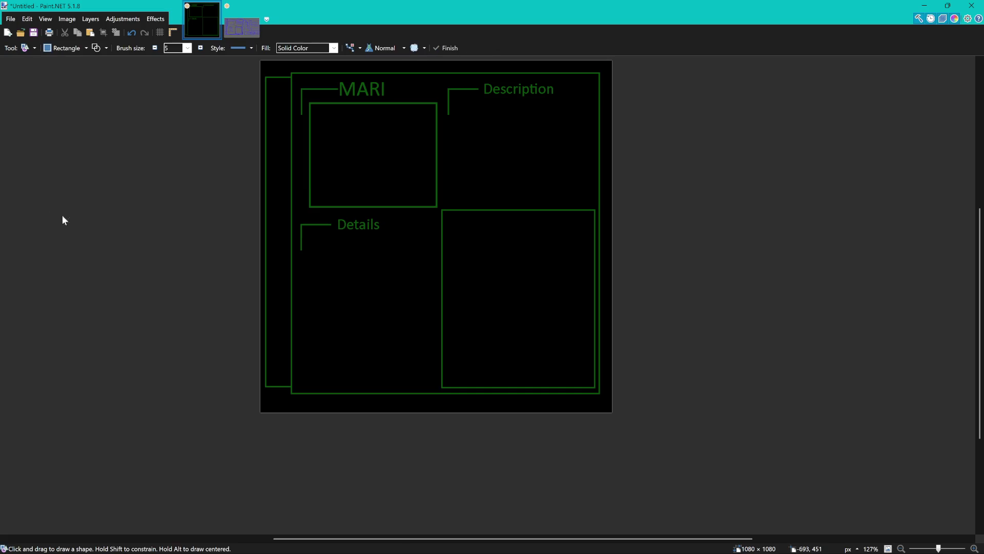
pyautogui.moveTo(478, 201); pyautogui.dragTo(564, 391)
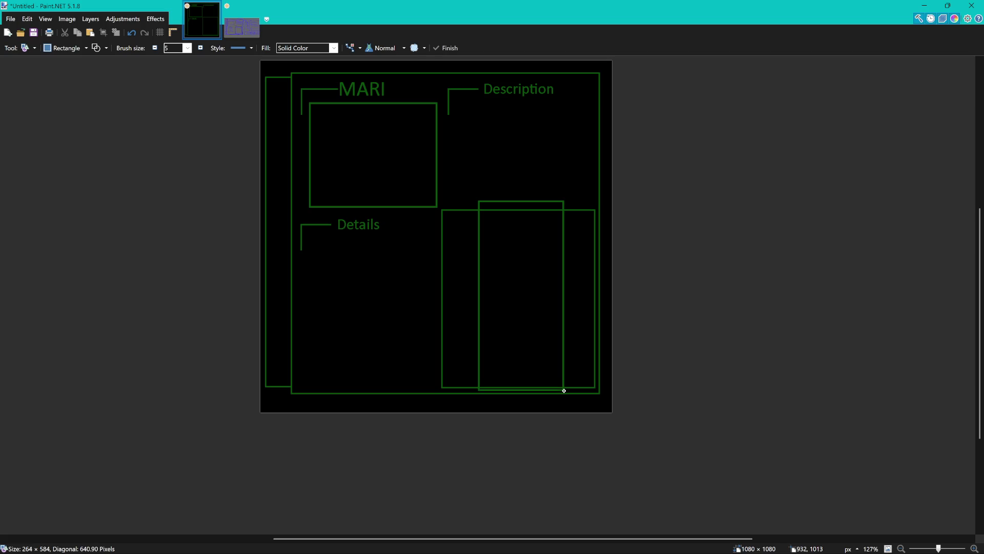
pyautogui.moveTo(564, 391); pyautogui.dragTo(563, 406)
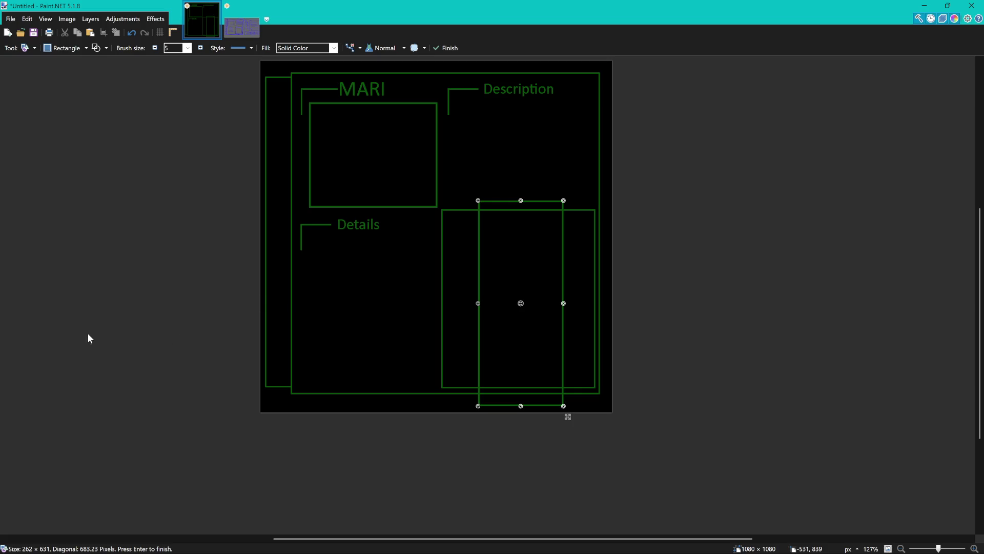
pyautogui.hotkey('ctrl', 'z')
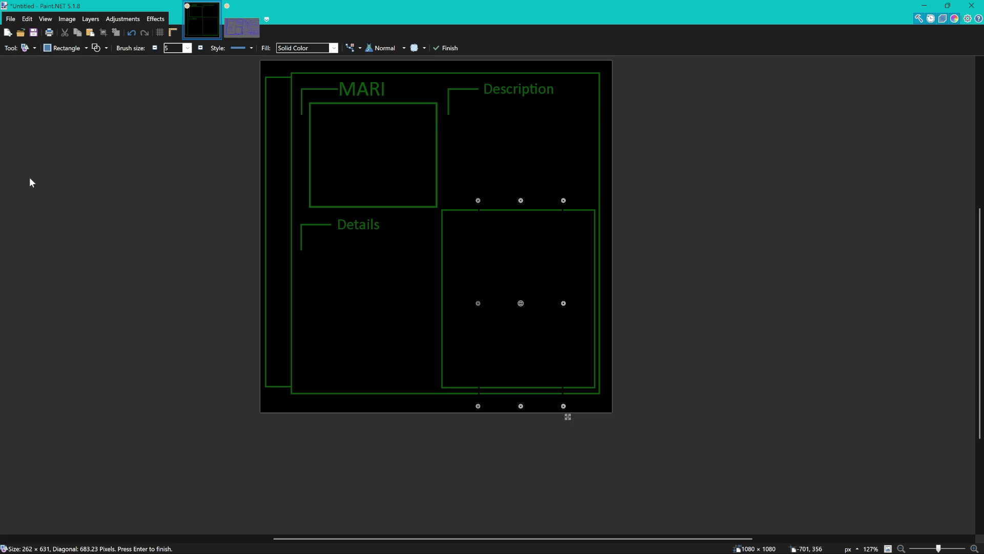
# - Thicken the rectangle's outline to 75 and stretch its top and bottom edges
pyautogui.click(200, 48)
pyautogui.click(201, 48)
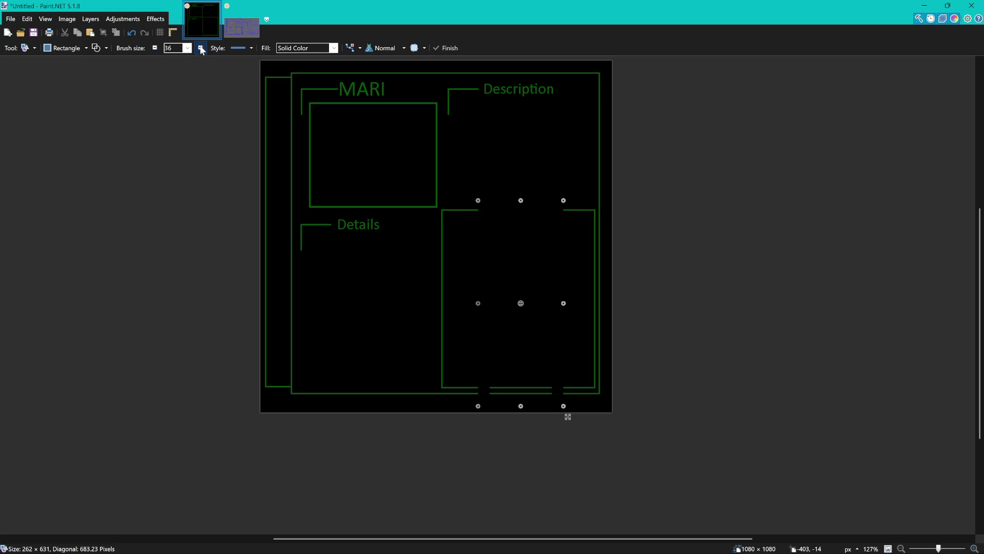
pyautogui.moveTo(521, 200); pyautogui.dragTo(521, 172)
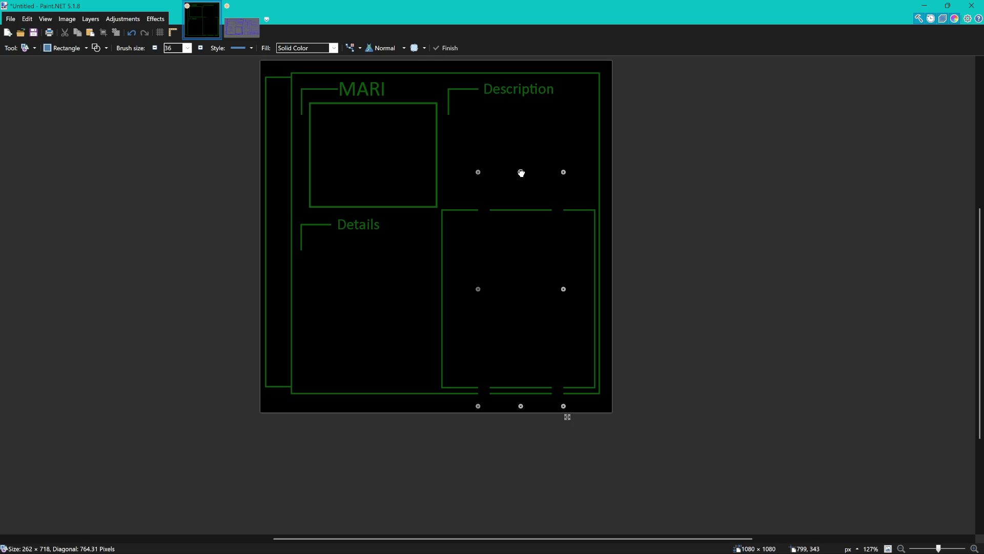
pyautogui.click(200, 48)
pyautogui.click(200, 47)
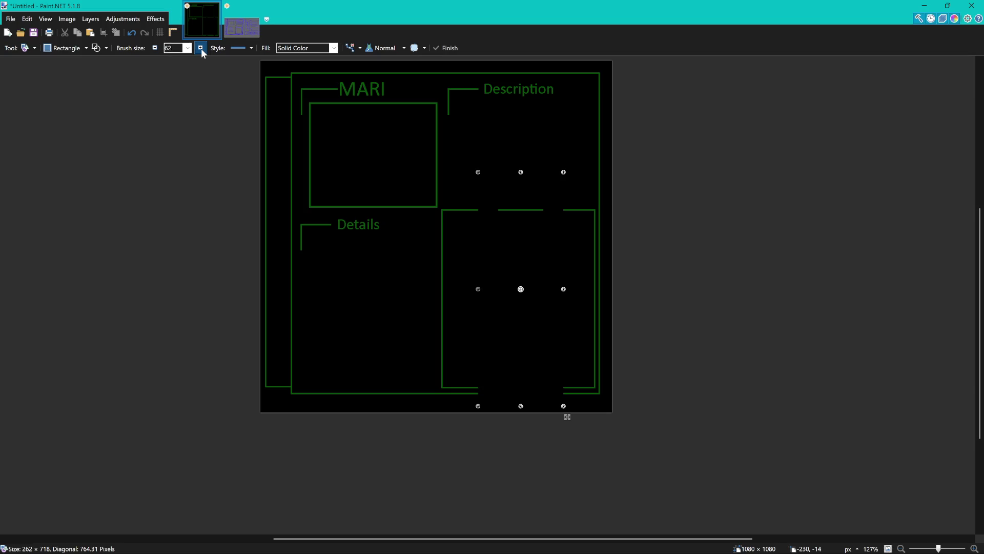
pyautogui.click(201, 48)
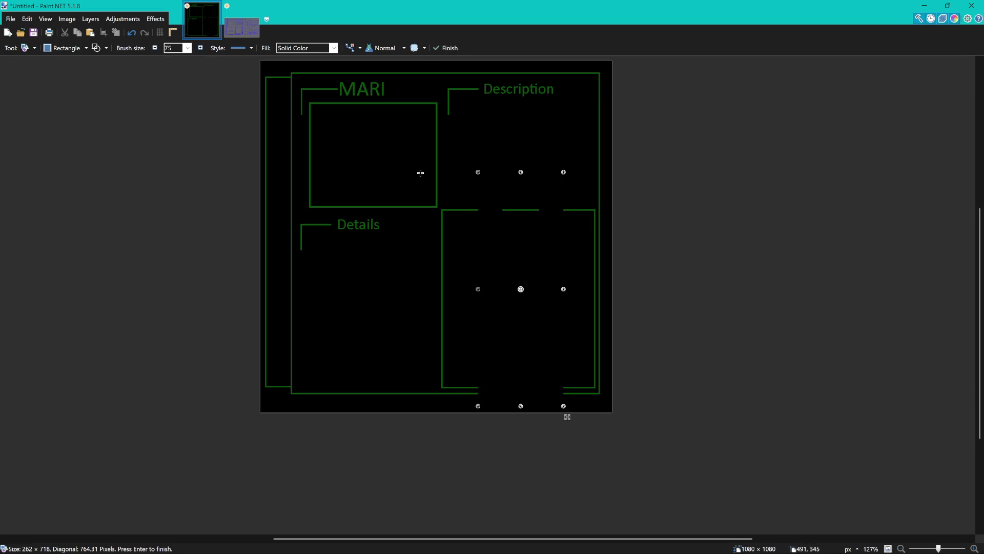
pyautogui.moveTo(521, 405); pyautogui.dragTo(522, 421)
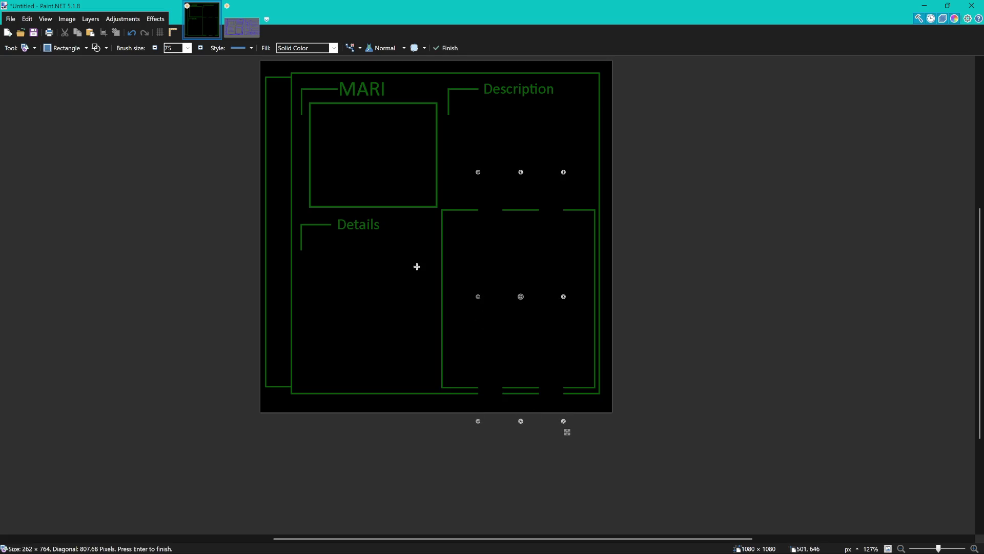
pyautogui.press('s')
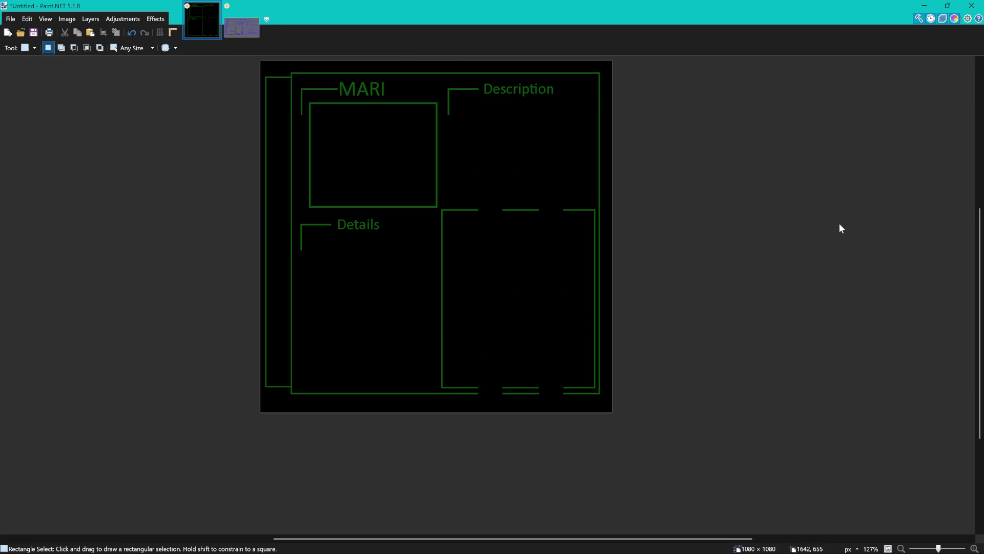
# - Fill the middle piece of the right box's top border black to open a gap
pyautogui.moveTo(394, 367); pyautogui.dragTo(672, 441)
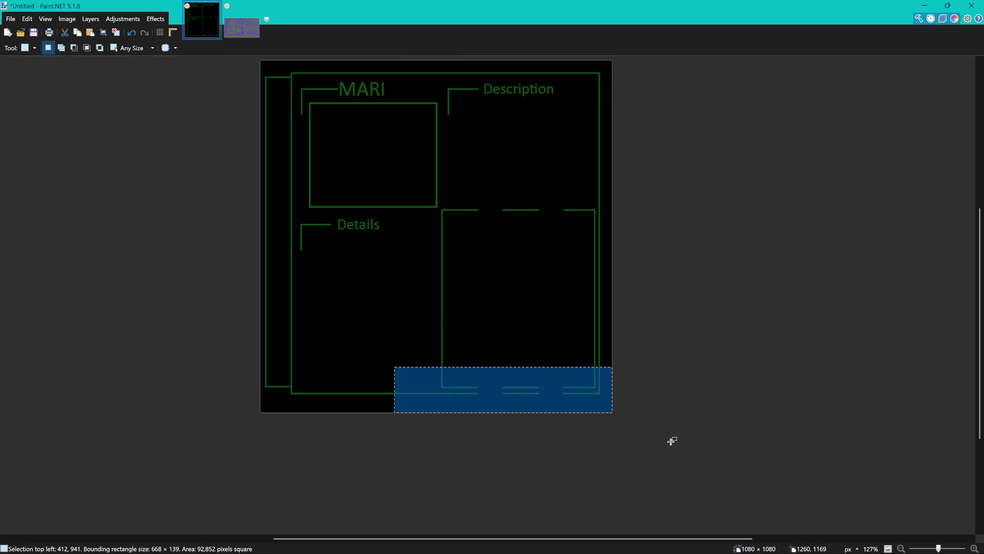
pyautogui.click(625, 444)
pyautogui.moveTo(425, 390); pyautogui.dragTo(656, 418)
pyautogui.click(655, 418)
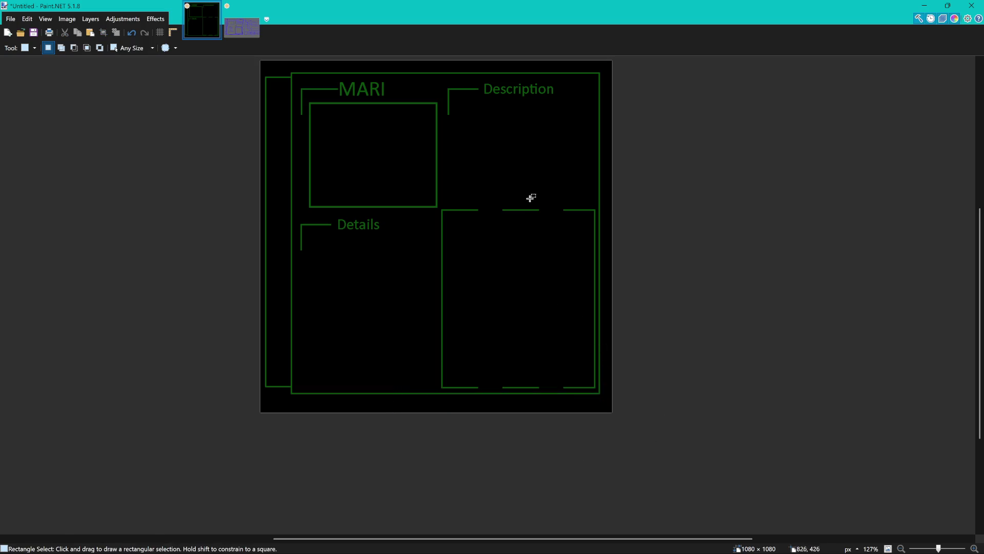
pyautogui.scroll(5, 531, 198)
pyautogui.moveTo(441, 214); pyautogui.dragTo(563, 260)
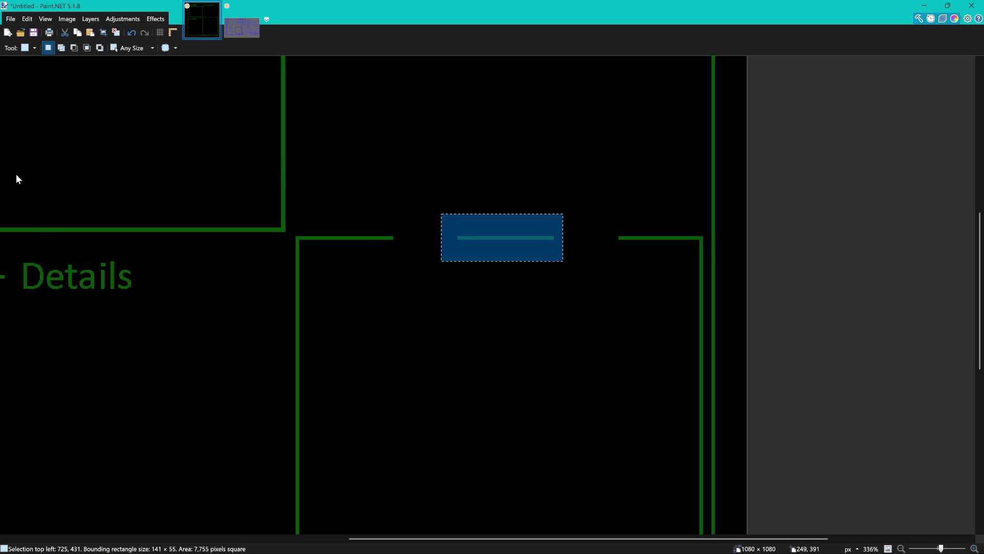
pyautogui.press('f')
pyautogui.click(562, 253)
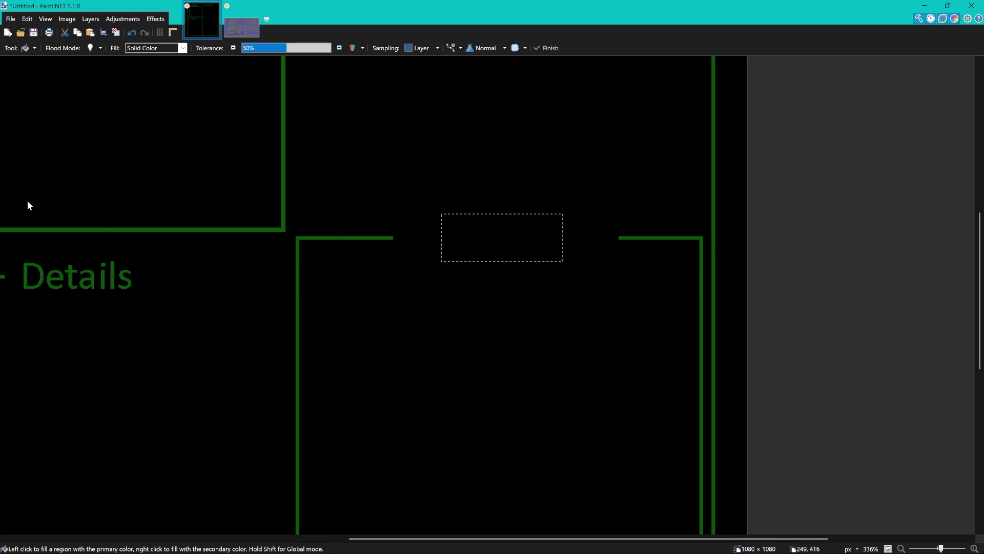
# - Test text placement inside the border gap and clear the selection around it
pyautogui.press('k')
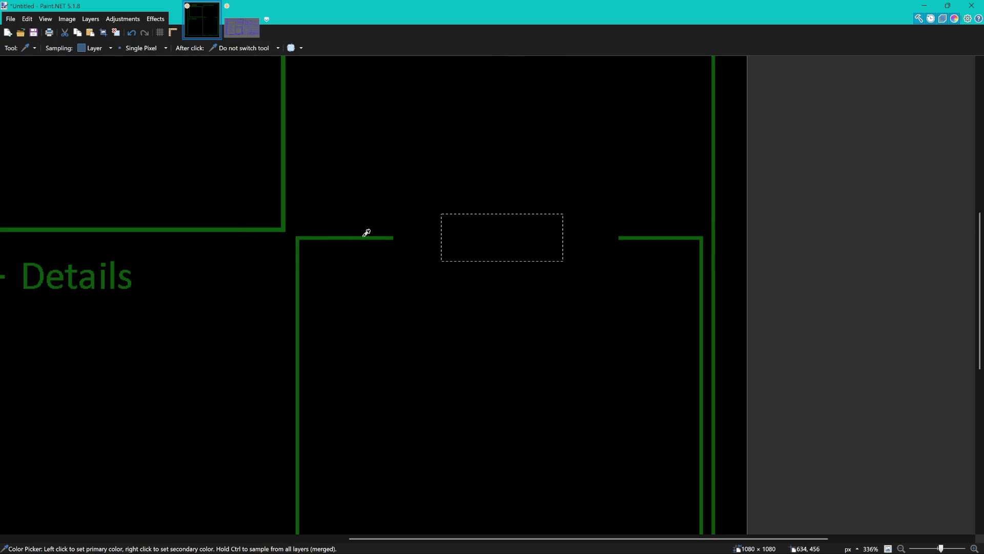
pyautogui.press('t')
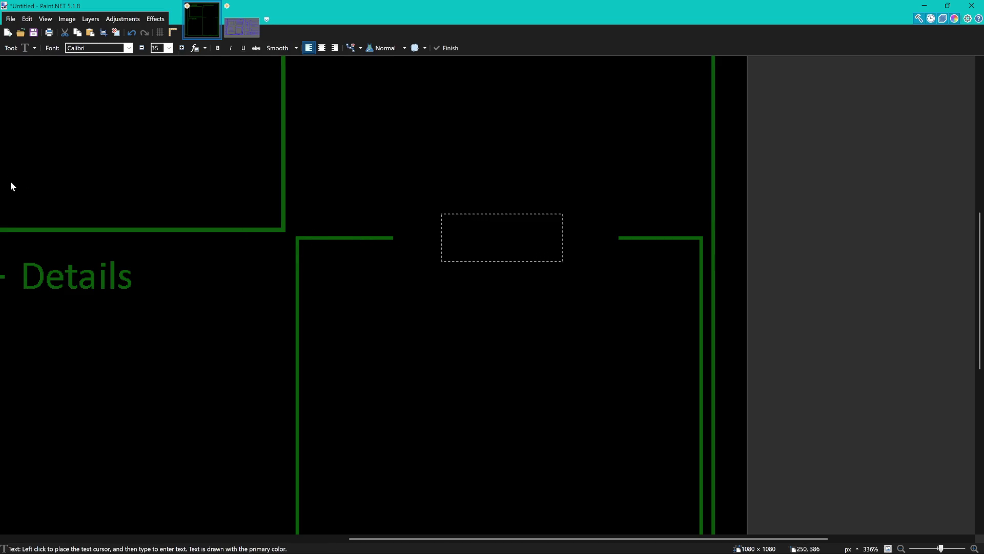
pyautogui.click(400, 234)
pyautogui.write('h')
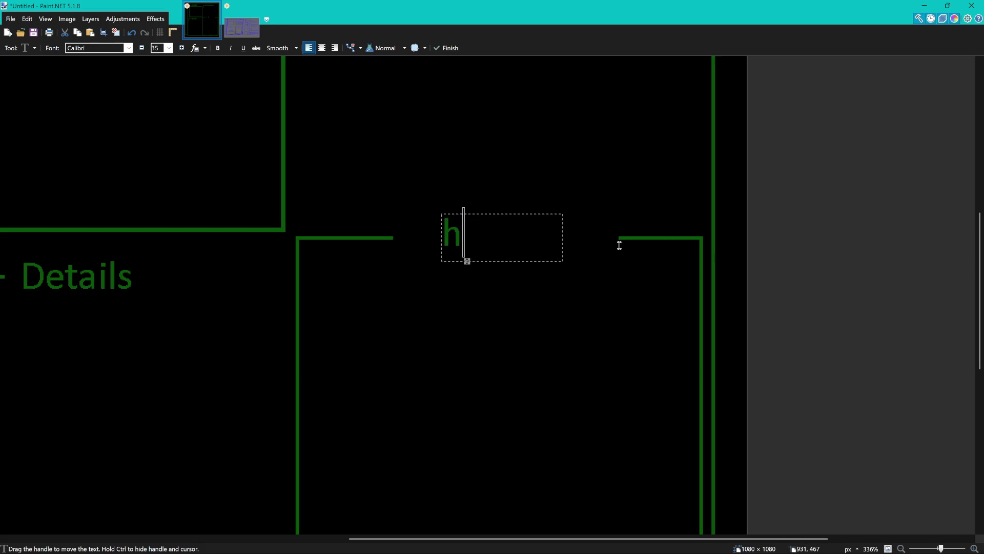
pyautogui.press('BackSpace')
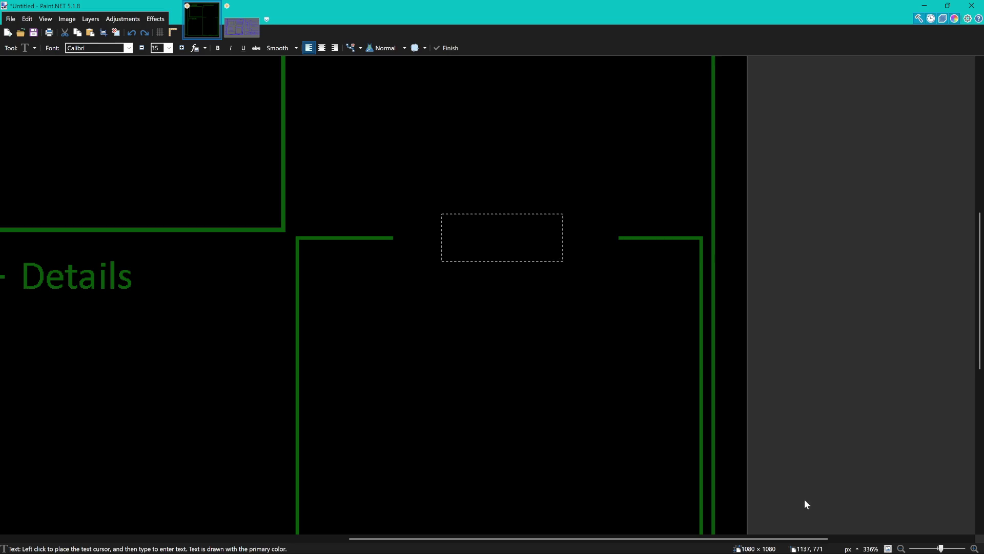
pyautogui.click(426, 291)
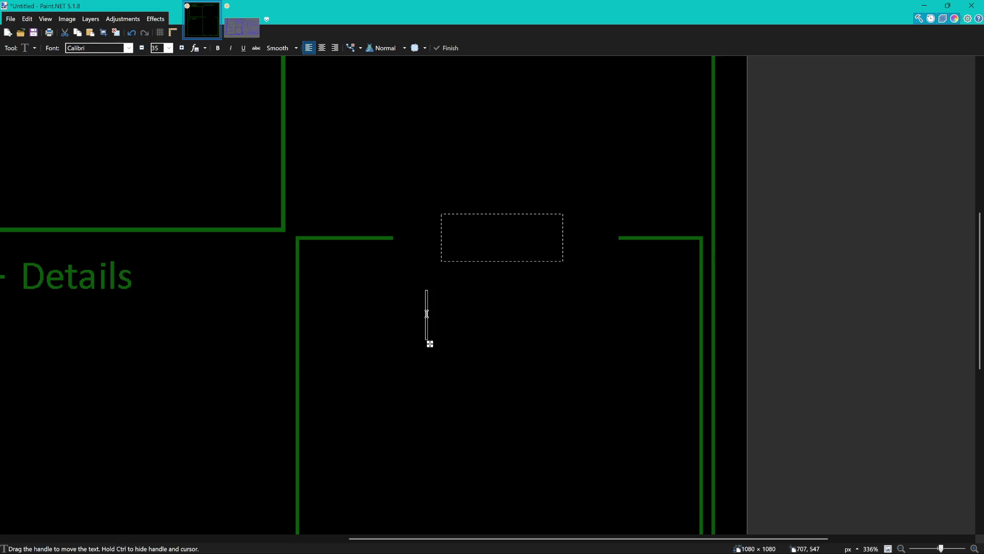
pyautogui.press('s')
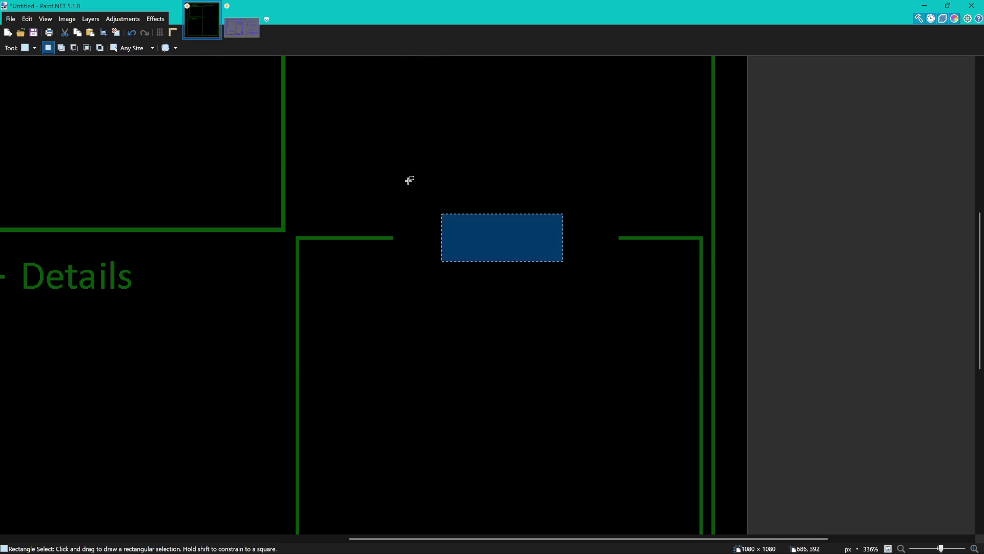
pyautogui.click(400, 180)
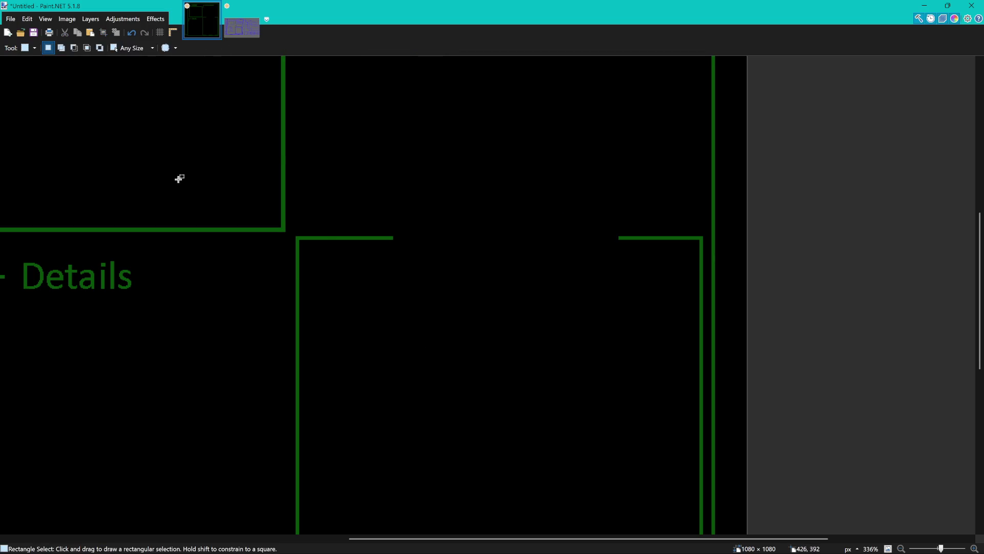
pyautogui.press('t')
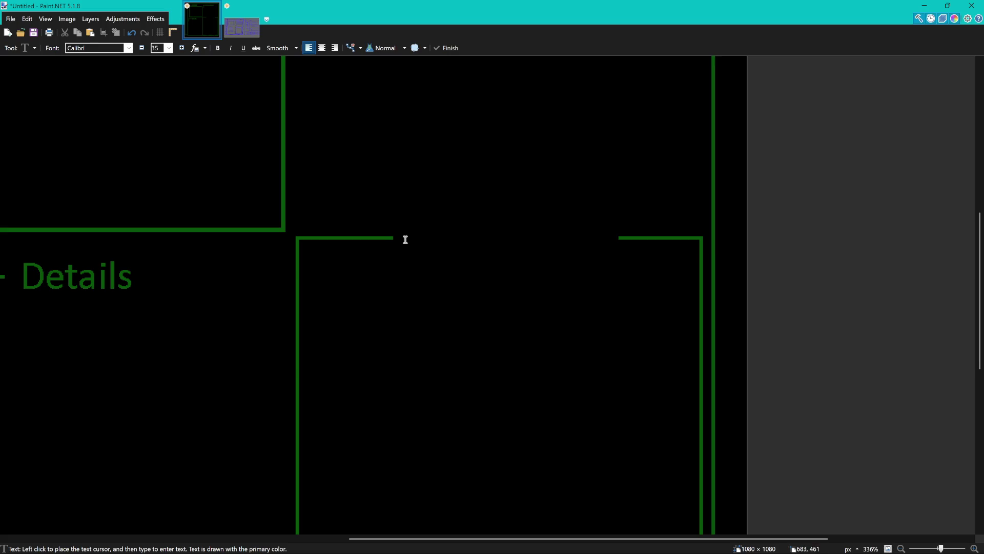
# - Type 'Behaviors' in the top-border gap and shift it right into place
pyautogui.click(403, 238)
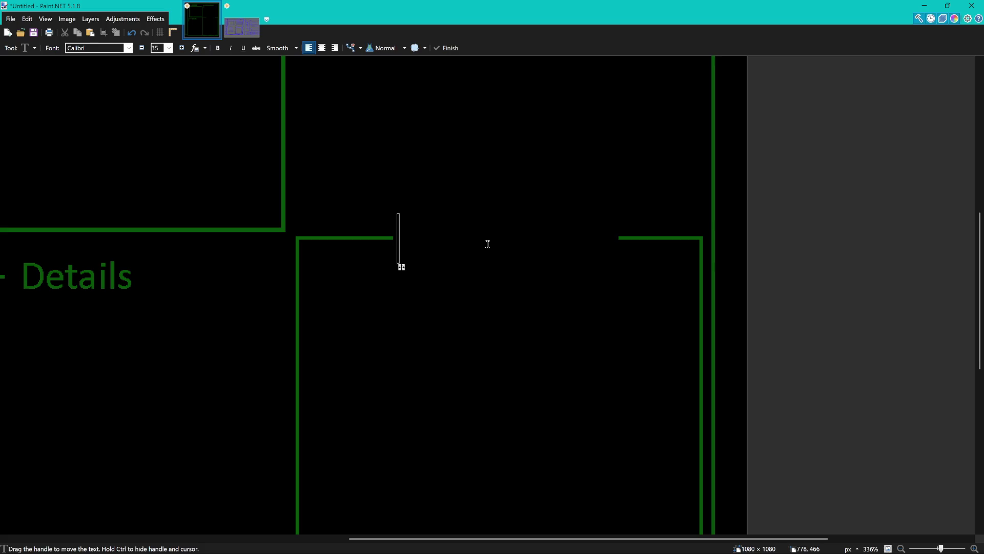
pyautogui.write('Beha')
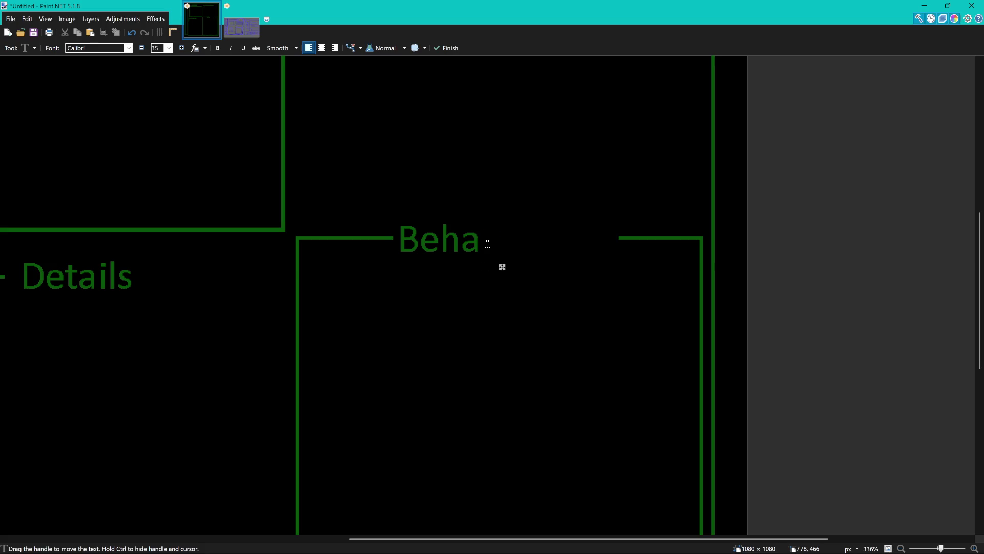
pyautogui.write('viors')
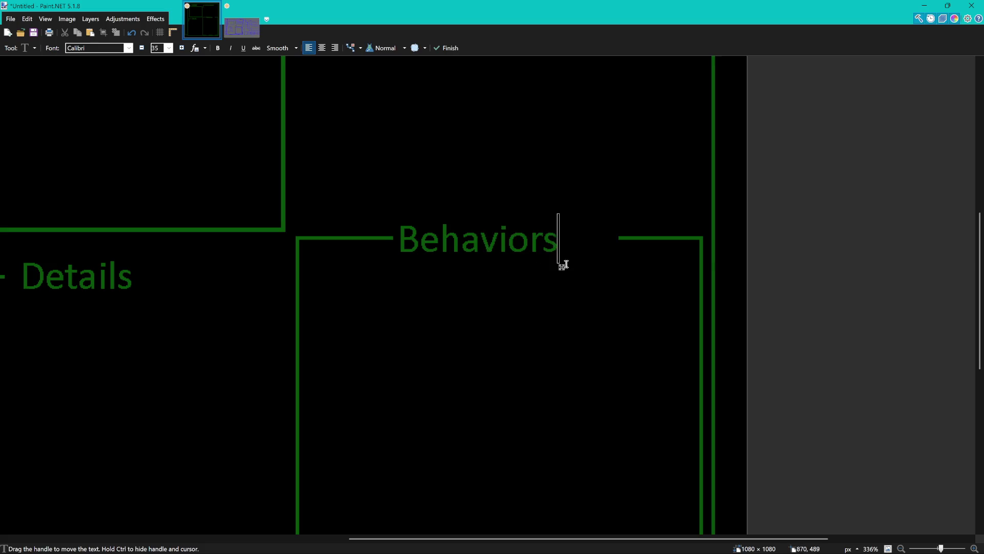
pyautogui.moveTo(561, 267); pyautogui.dragTo(589, 264)
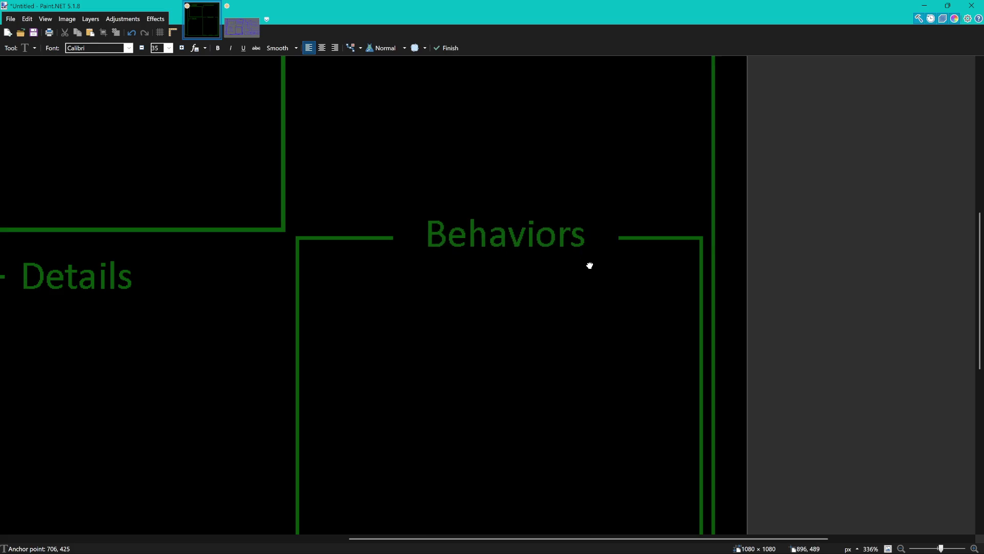
pyautogui.press('s')
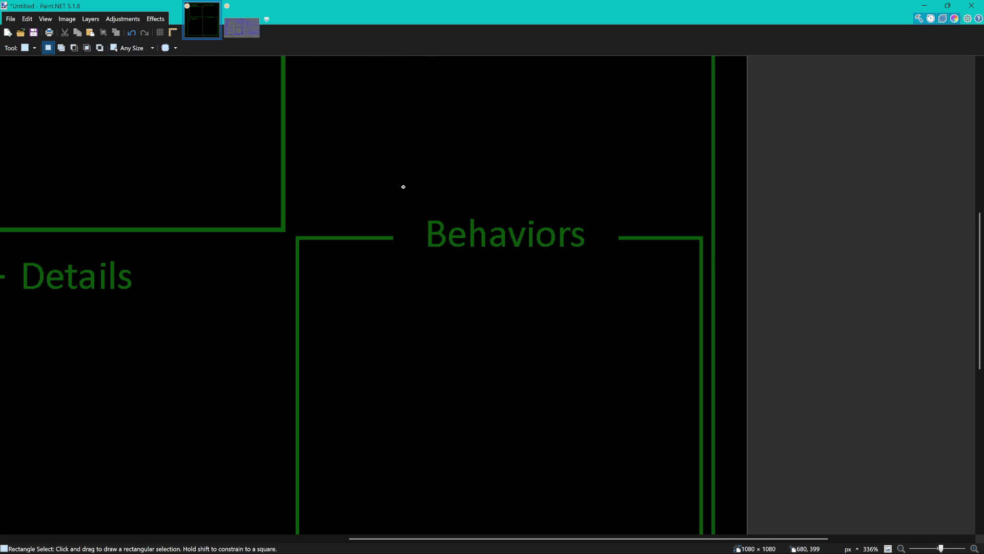
pyautogui.keyDown('ctrl'); pyautogui.scroll(-3, 402, 186); pyautogui.keyUp('ctrl')
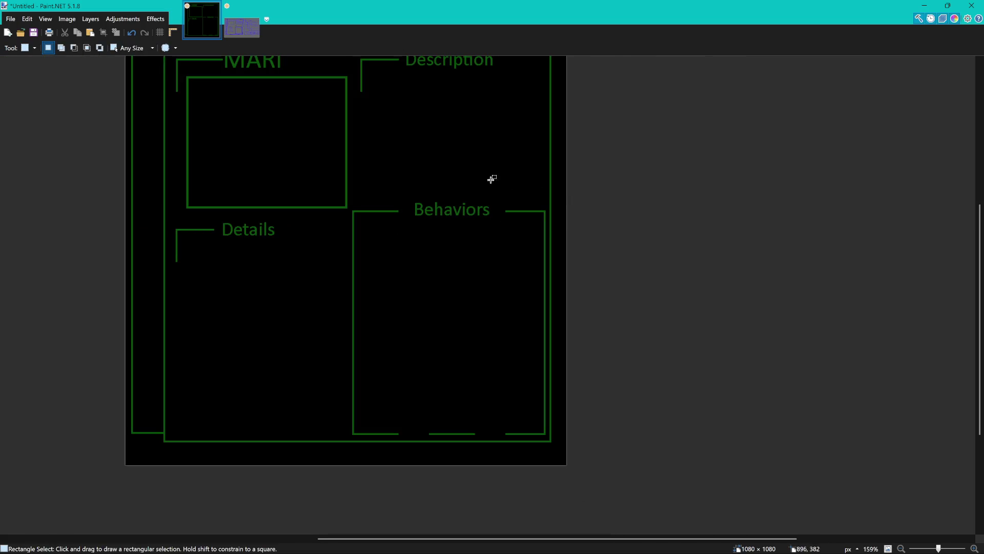
# - Nudge the Behaviors heading slightly left within the gap and deselect it
pyautogui.keyDown('ctrl'); pyautogui.scroll(3, 395, 195); pyautogui.keyUp('ctrl')
pyautogui.moveTo(402, 189)
pyautogui.mouseDown()
pyautogui.moveTo(575, 252)
pyautogui.moveTo(549, 242)
pyautogui.mouseUp()
pyautogui.press('m')
pyautogui.moveTo(435, 218); pyautogui.dragTo(431, 217)
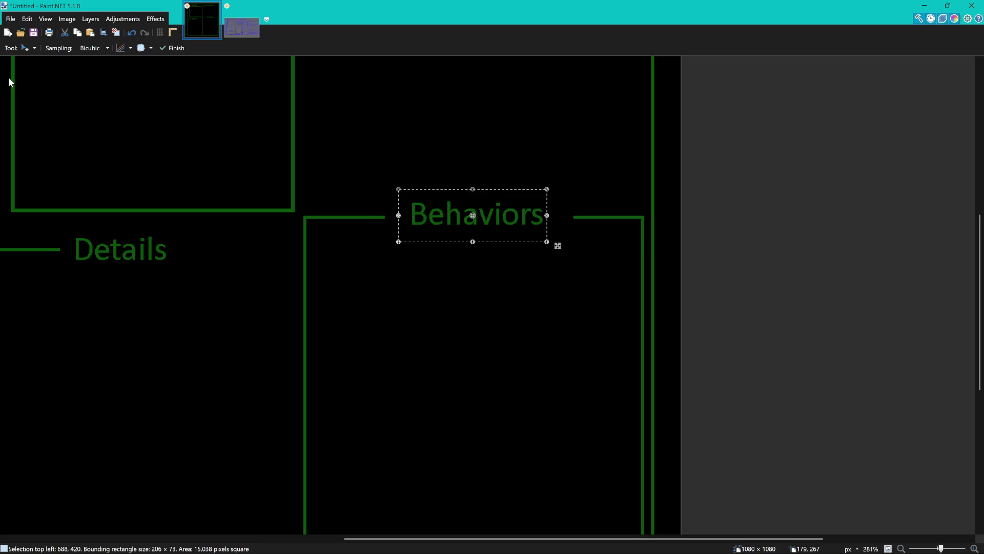
pyautogui.press('s')
pyautogui.hotkey('ctrl', 'd')
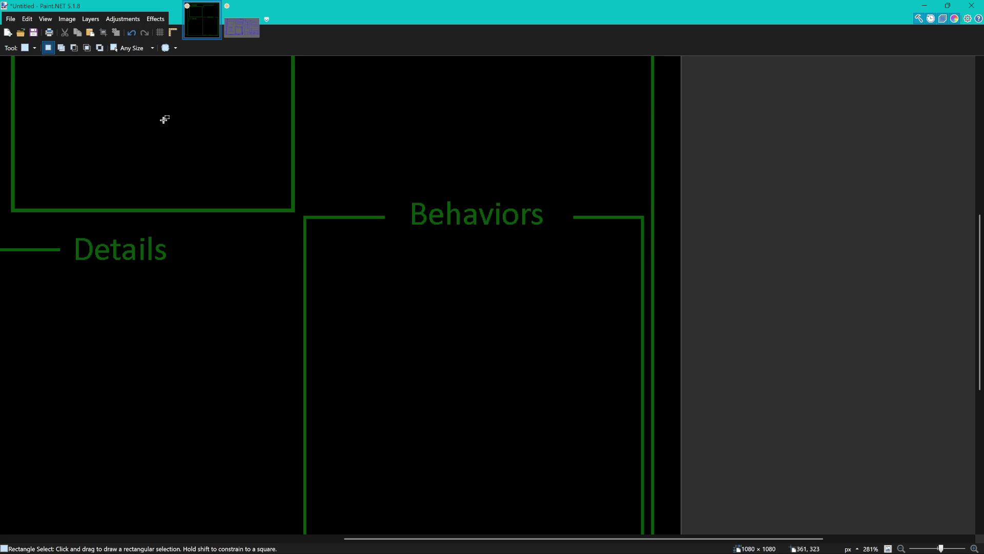
# - Zoom out to review the layout, then paste the copied drawing as a new image
pyautogui.hscroll(-3, 167, 121)
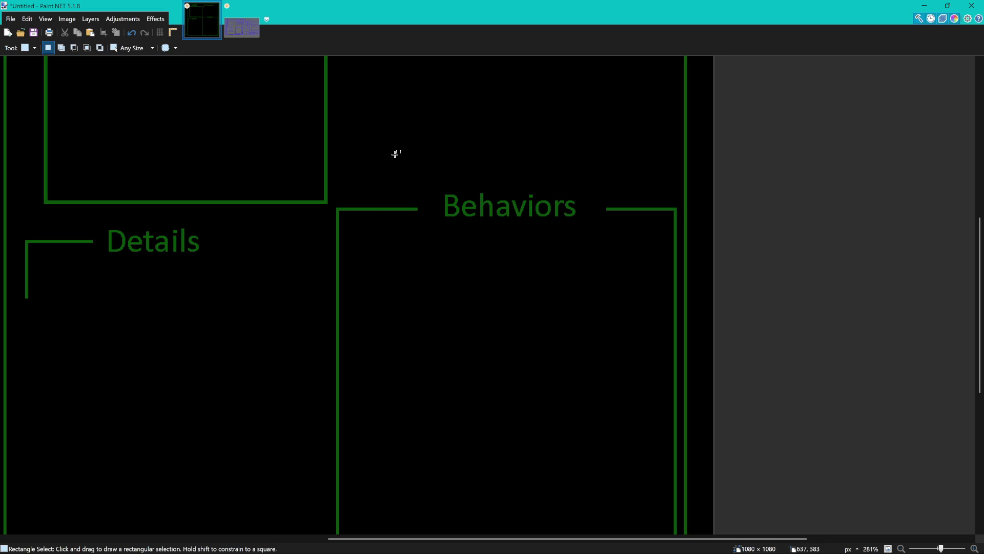
pyautogui.scroll(-3, 405, 153)
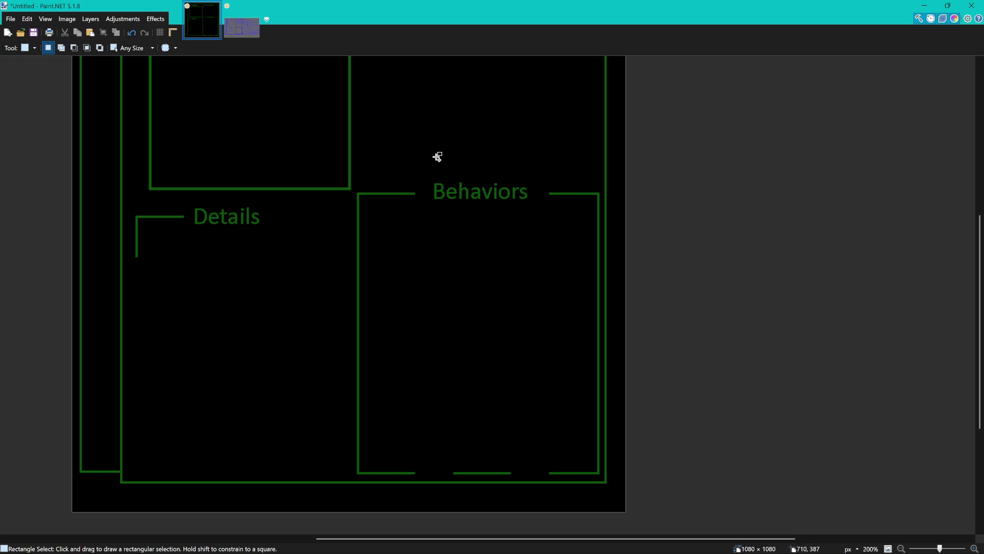
pyautogui.scroll(-3, 437, 156)
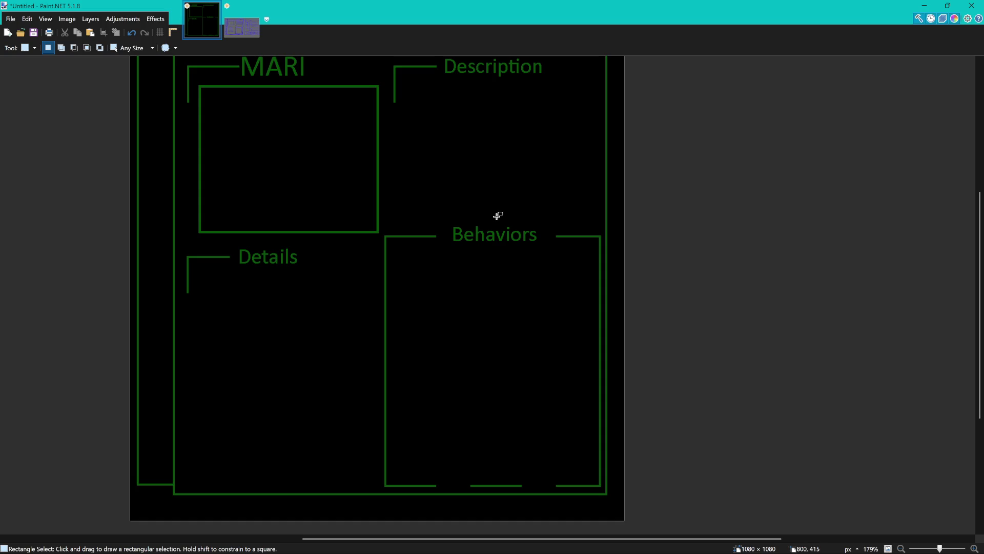
pyautogui.scroll(-5, 510, 210)
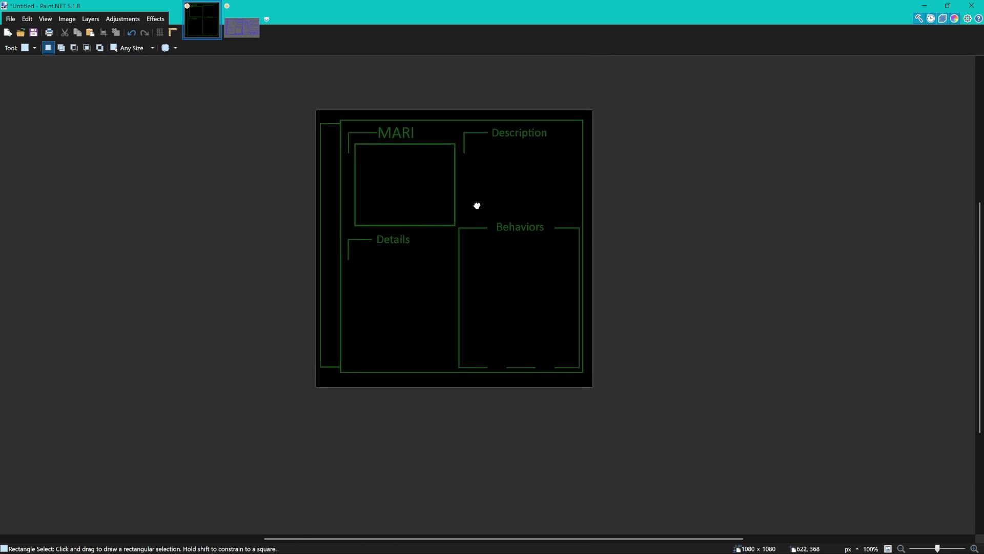
pyautogui.moveTo(477, 205)
pyautogui.mouseDown()
pyautogui.moveTo(507, 198)
pyautogui.moveTo(578, 211)
pyautogui.moveTo(536, 216)
pyautogui.mouseUp()
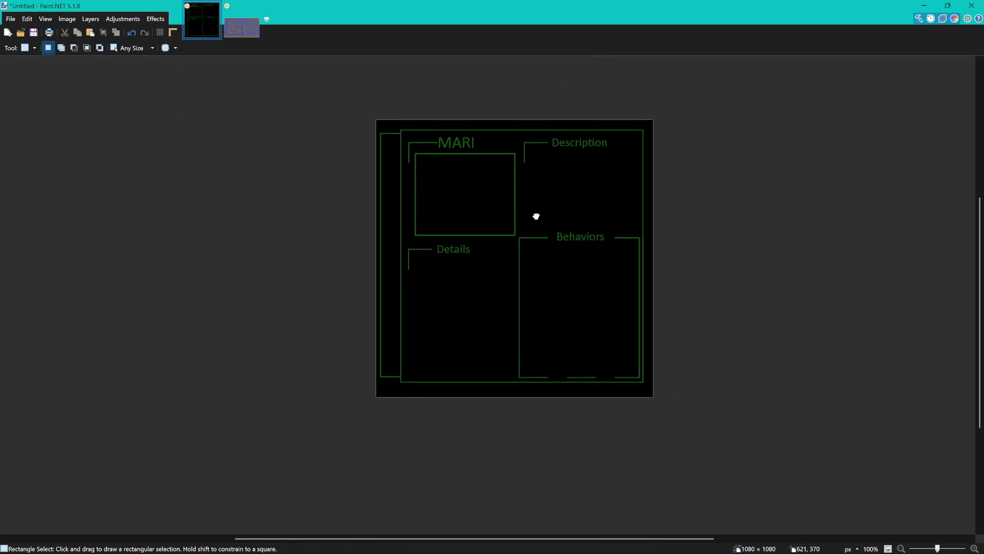
pyautogui.scroll(-4, 616, 202)
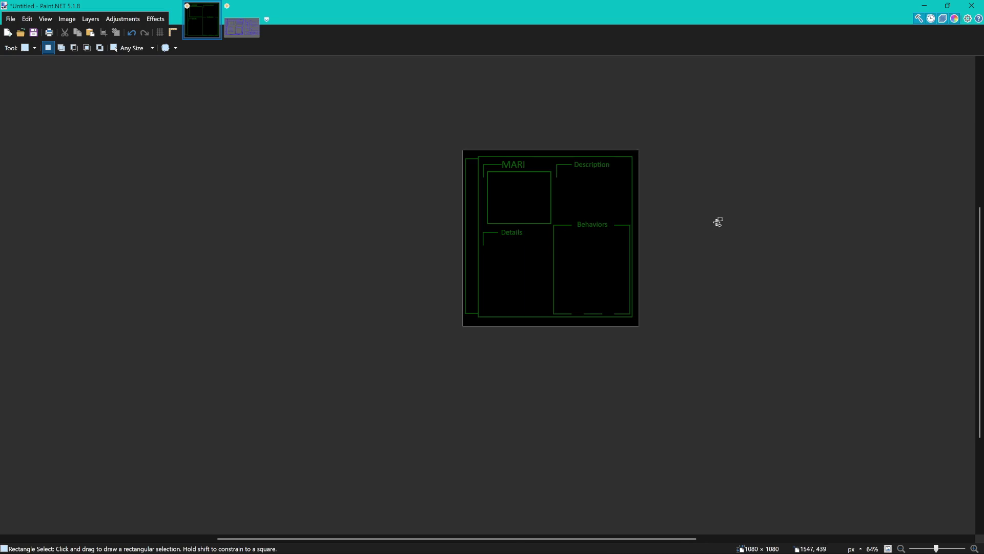
pyautogui.scroll(2, 620, 240)
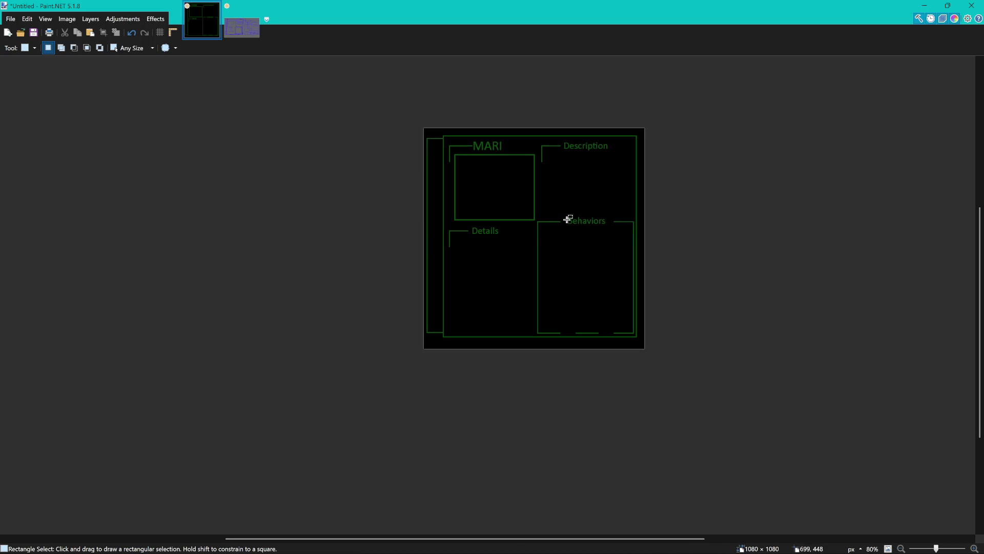
pyautogui.scroll(3, 585, 193)
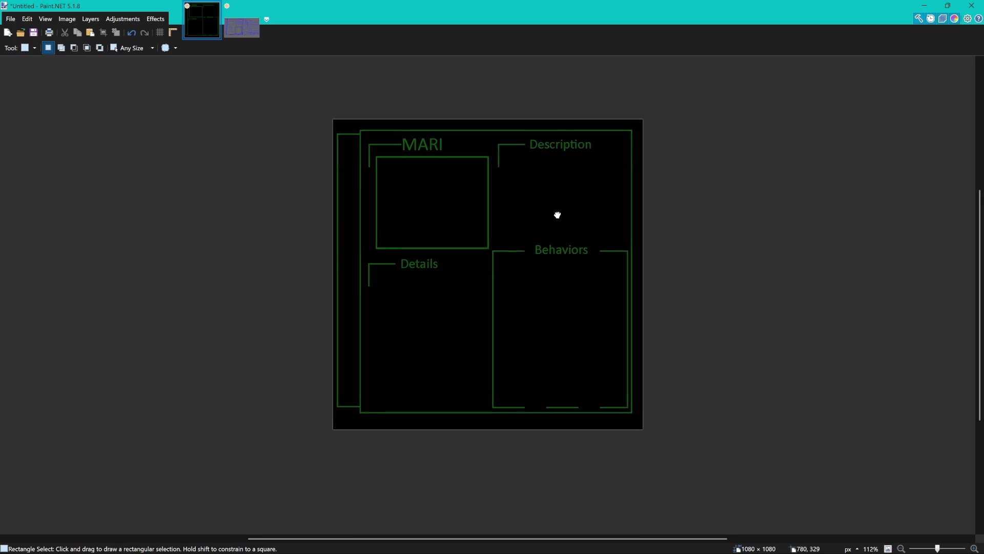
pyautogui.moveTo(558, 215)
pyautogui.mouseDown()
pyautogui.moveTo(528, 210)
pyautogui.moveTo(546, 206)
pyautogui.mouseUp()
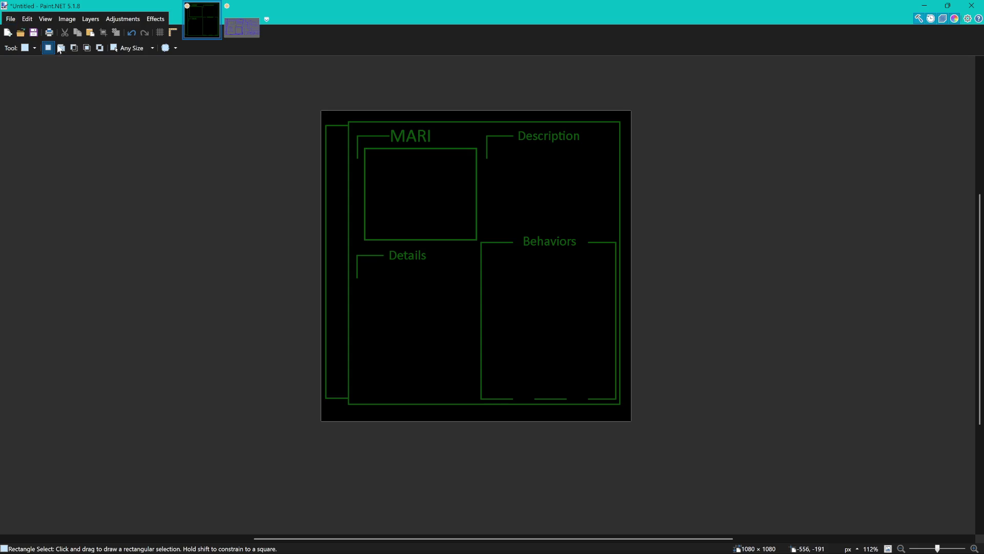
pyautogui.hotkey('ctrl', 'alt', 'v')
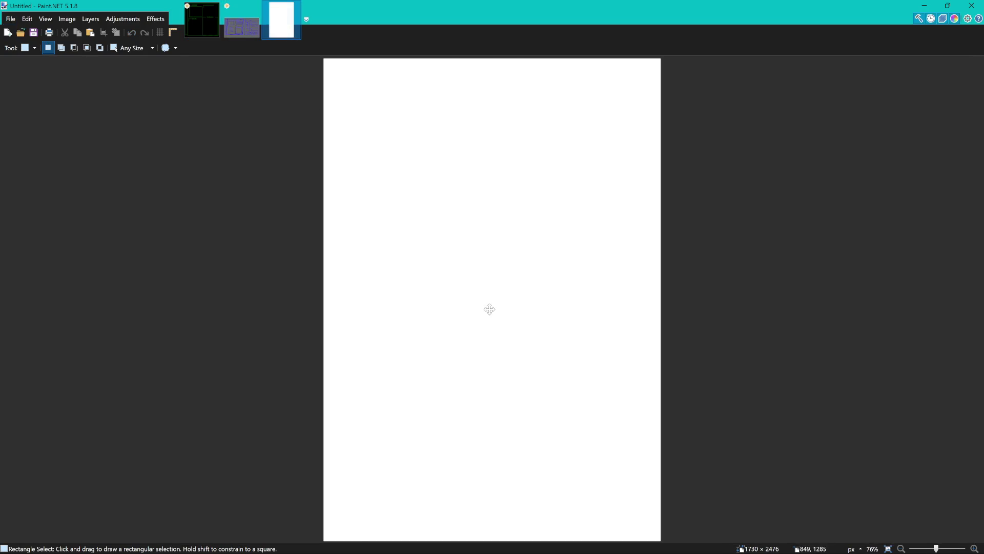
# - Zoom in on the pasted barbed-wire watercolour, then return to the MARI layout
pyautogui.keyDown('ctrl'); pyautogui.scroll(-3, 510, 285); pyautogui.keyUp('ctrl')
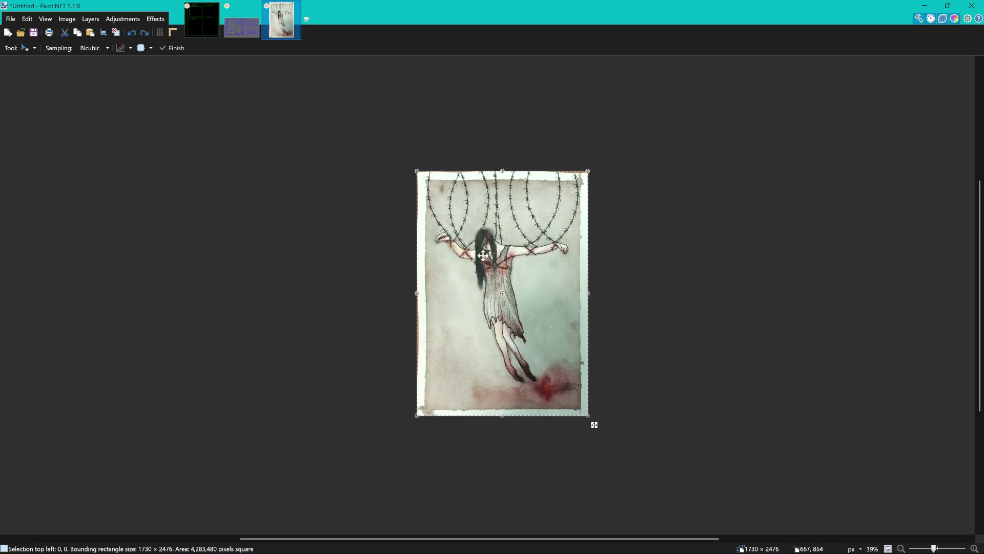
pyautogui.keyDown('ctrl'); pyautogui.scroll(3, 482, 255); pyautogui.keyUp('ctrl')
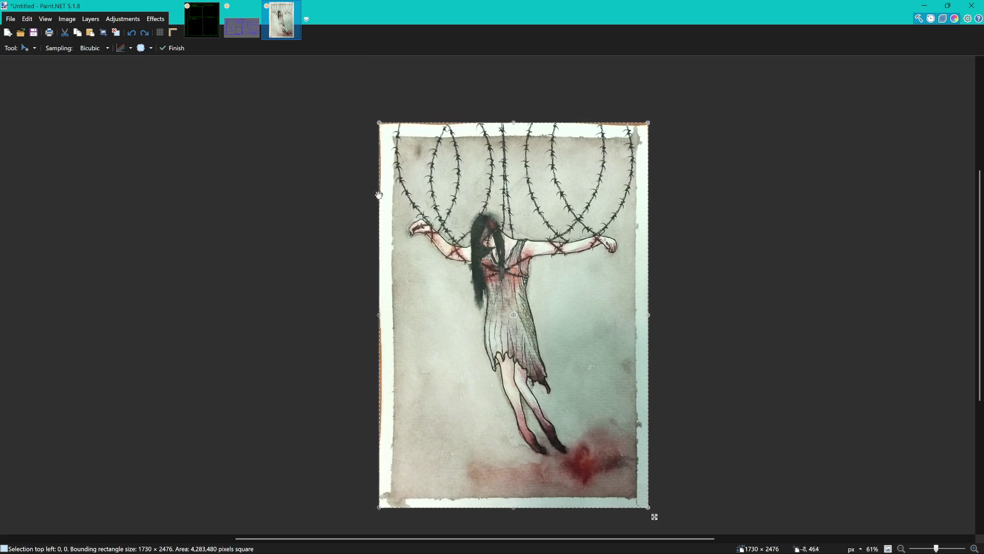
pyautogui.click(202, 21)
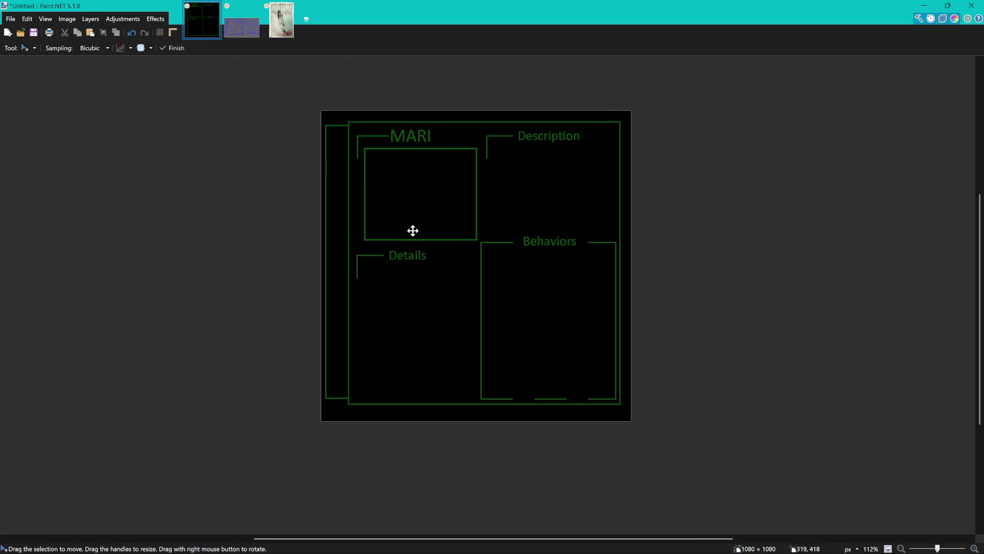
# - Shrink the barbed-wire drawing to 755×1080 and paste it onto the MARI layout
pyautogui.click(270, 30)
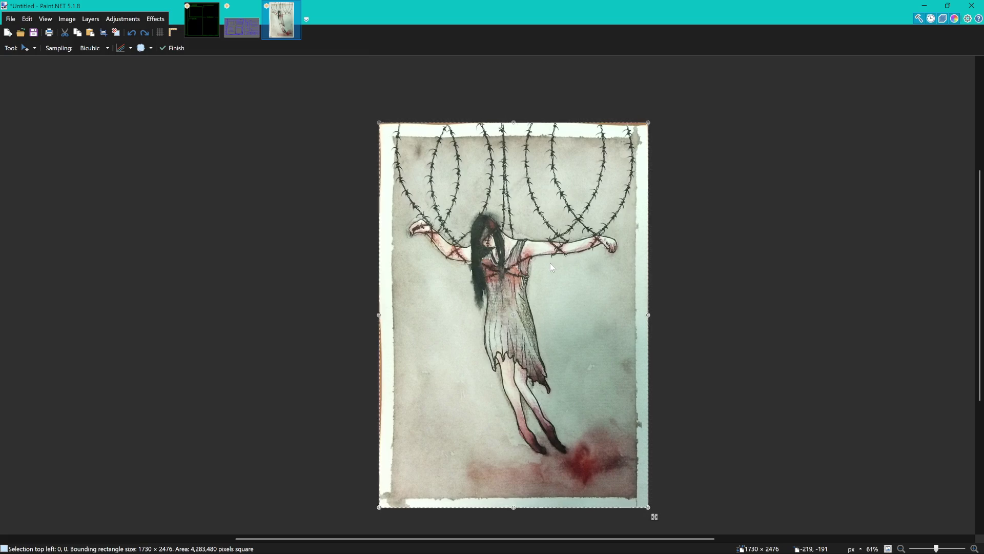
pyautogui.moveTo(648, 507); pyautogui.dragTo(550, 263)
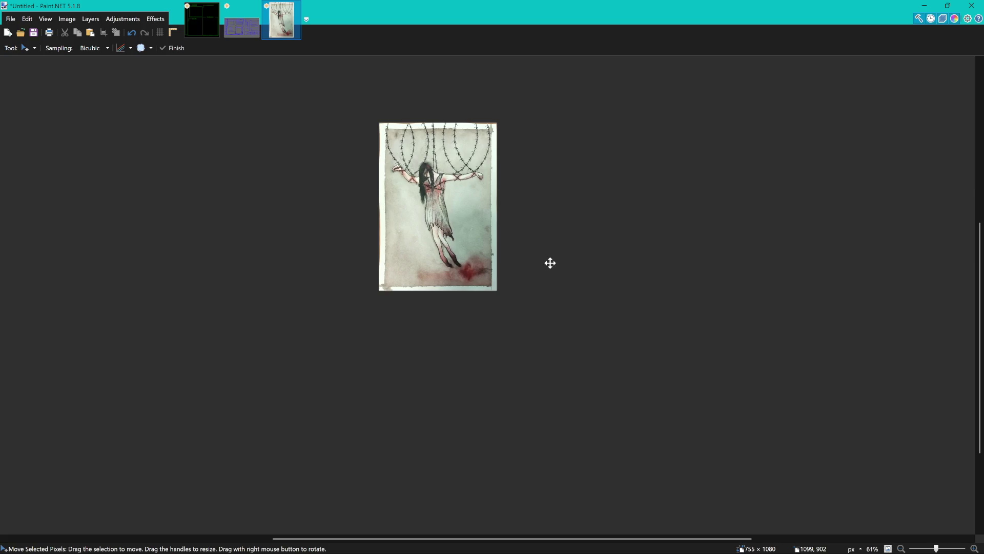
pyautogui.click(210, 23)
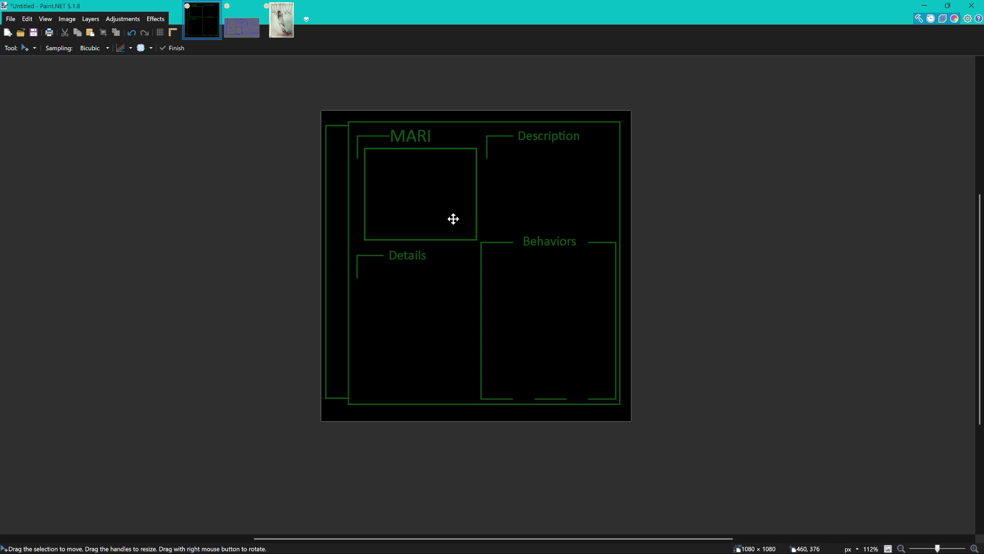
pyautogui.hotkey('ctrl', 'v')
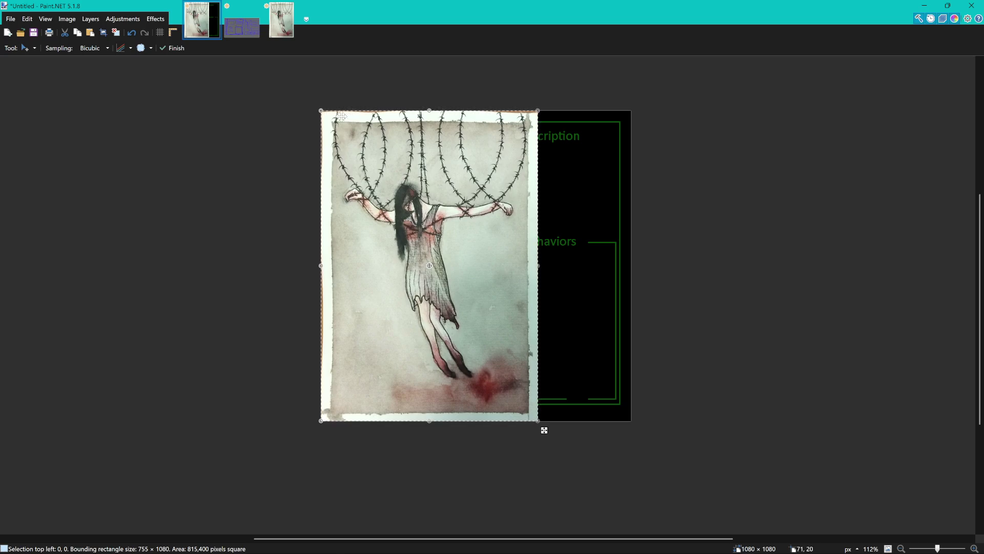
# - Fit the drawing into the MARI box, pixelate it, make it black and white, then delete it
pyautogui.moveTo(322, 111)
pyautogui.mouseDown()
pyautogui.moveTo(400, 193)
pyautogui.moveTo(426, 287)
pyautogui.moveTo(452, 321)
pyautogui.moveTo(473, 307)
pyautogui.moveTo(405, 156)
pyautogui.moveTo(386, 158)
pyautogui.moveTo(413, 158)
pyautogui.moveTo(382, 156)
pyautogui.moveTo(438, 195)
pyautogui.moveTo(457, 196)
pyautogui.mouseUp()
pyautogui.keyDown('ctrl'); pyautogui.scroll(5, 400, 165); pyautogui.keyUp('ctrl')
pyautogui.keyDown('ctrl'); pyautogui.scroll(-3, 437, 195); pyautogui.keyUp('ctrl')
pyautogui.keyDown('ctrl'); pyautogui.scroll(-1, 457, 196); pyautogui.keyUp('ctrl')
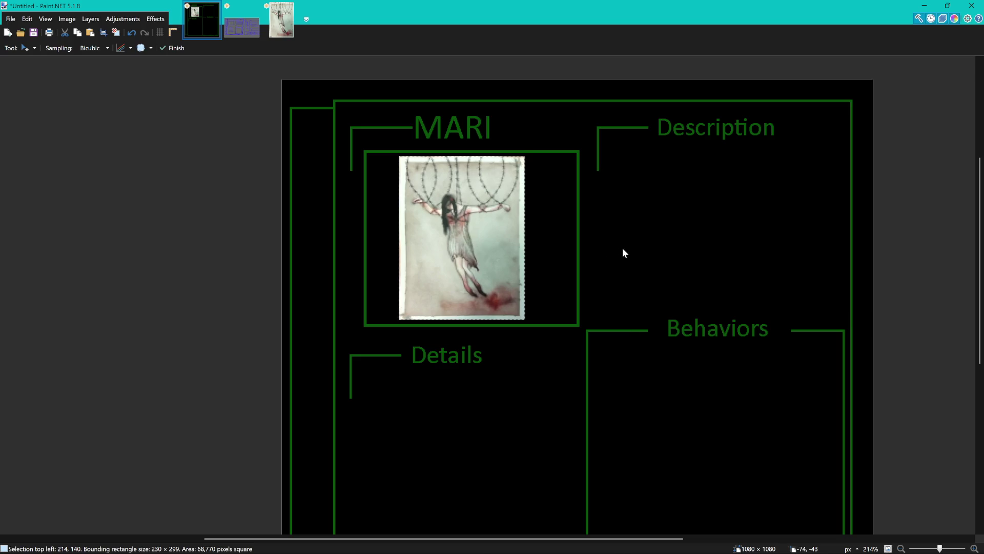
pyautogui.hotkey('ctrl', 'f')
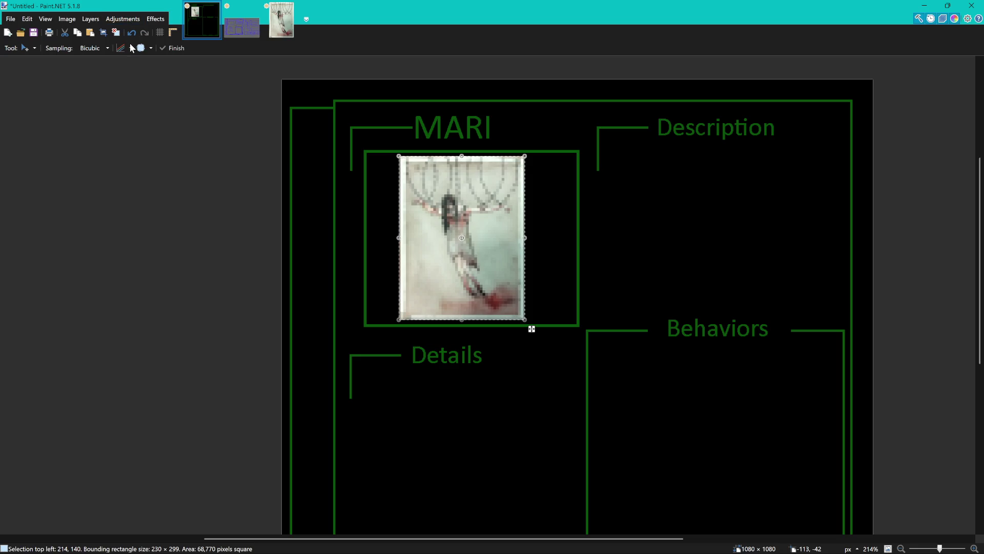
pyautogui.hotkey('ctrl', 'shift', 'g')
pyautogui.press('Delete')
# - Select the whole MARI layout canvas and save it as UI.pdn
pyautogui.scroll(-5, 498, 244)
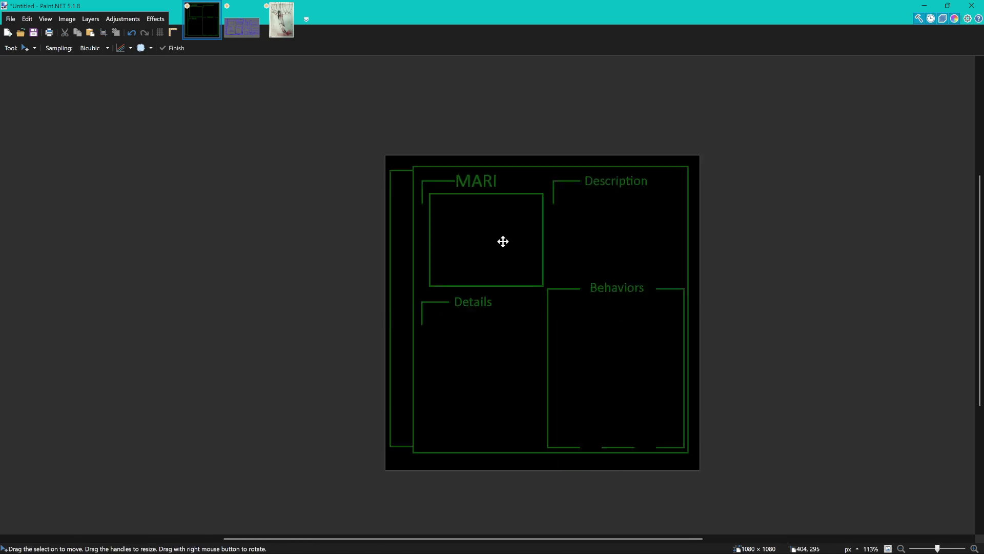
pyautogui.moveTo(551, 248)
pyautogui.mouseDown()
pyautogui.moveTo(515, 264)
pyautogui.moveTo(547, 268)
pyautogui.mouseUp()
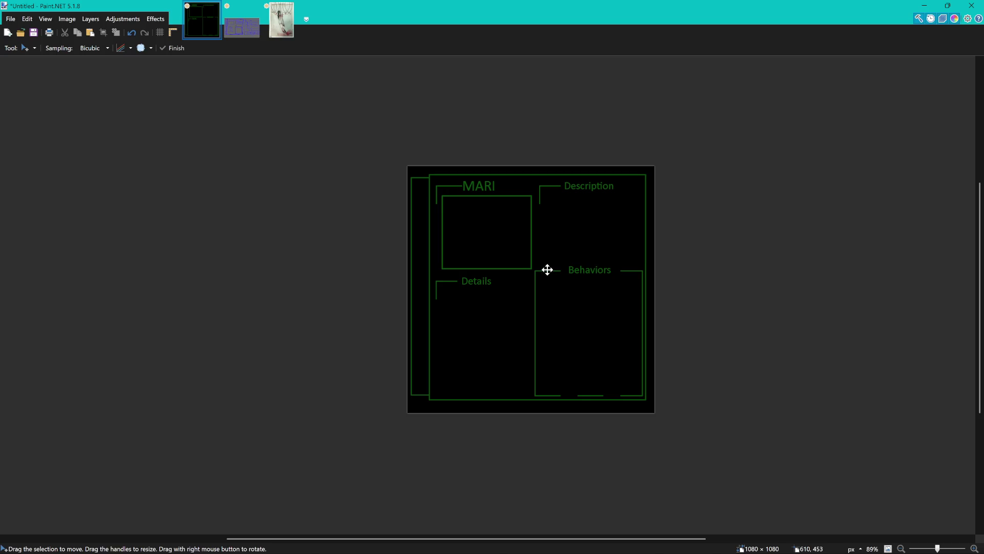
pyautogui.scroll(3, 508, 273)
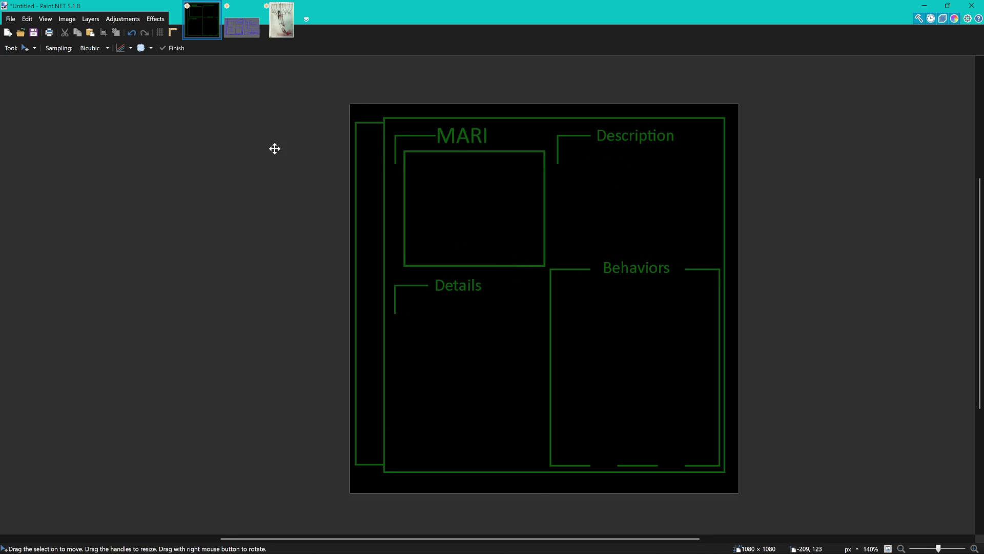
pyautogui.hotkey('ctrl', 'a')
pyautogui.scroll(-2, 528, 206)
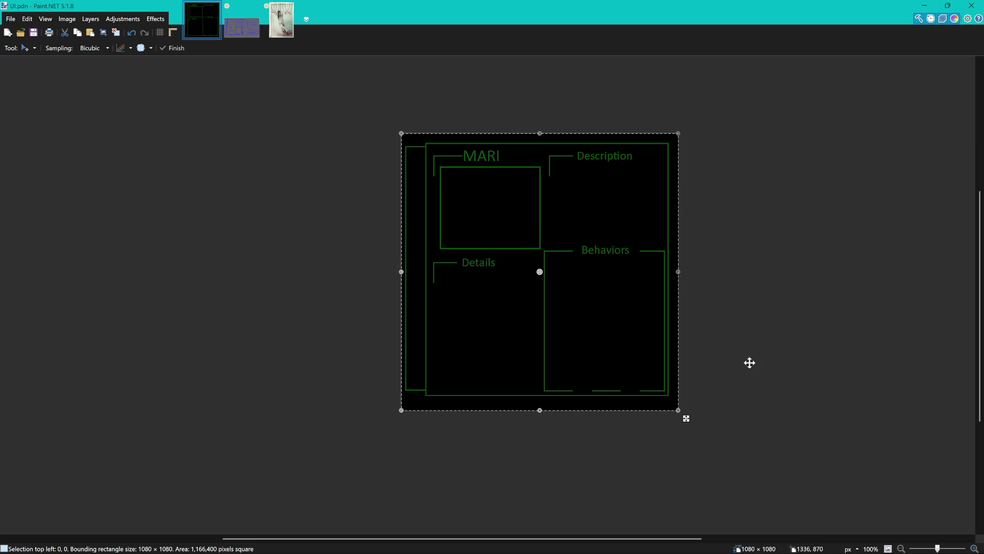
pyautogui.click(845, 500)
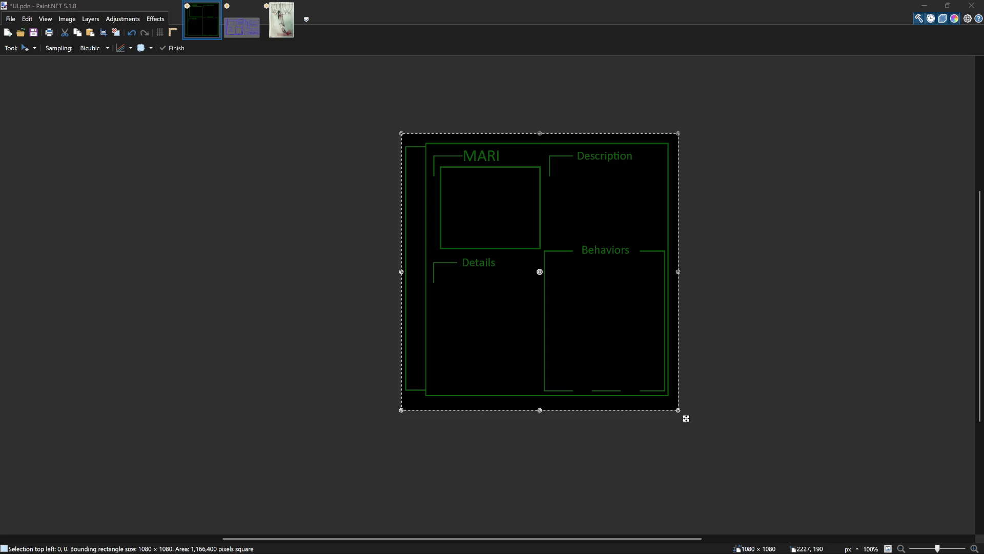
# - Apply a horizontal Shift distortion to the wireframe and zoom in to check the jagged edges
pyautogui.hotkey('alt', 'Tab')
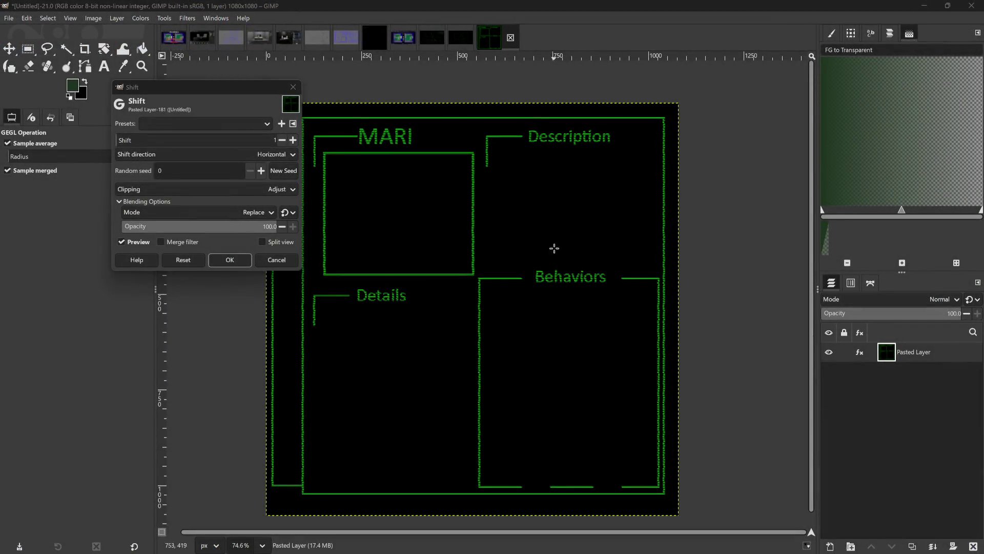
pyautogui.hotkey('alt', 'Tab')
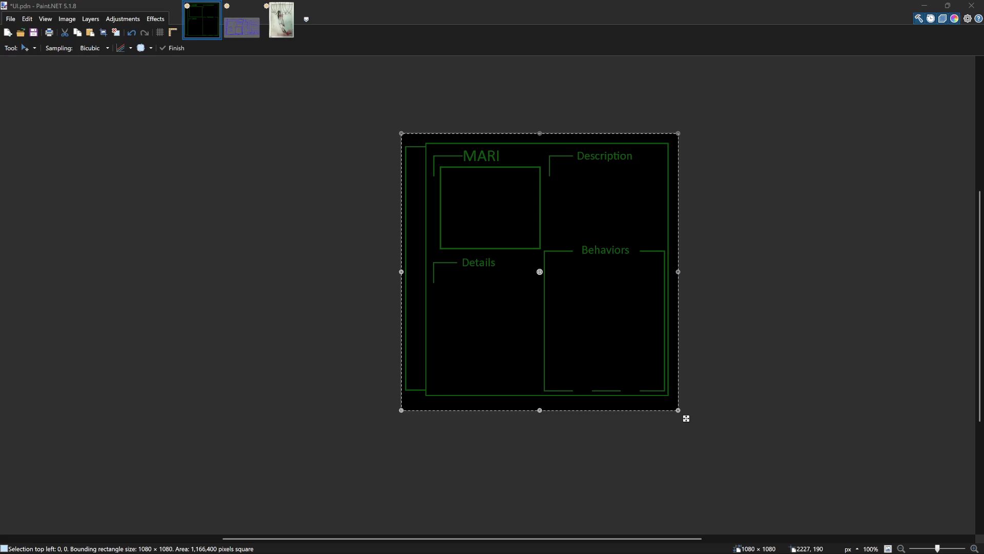
pyautogui.hotkey('alt', 'Tab')
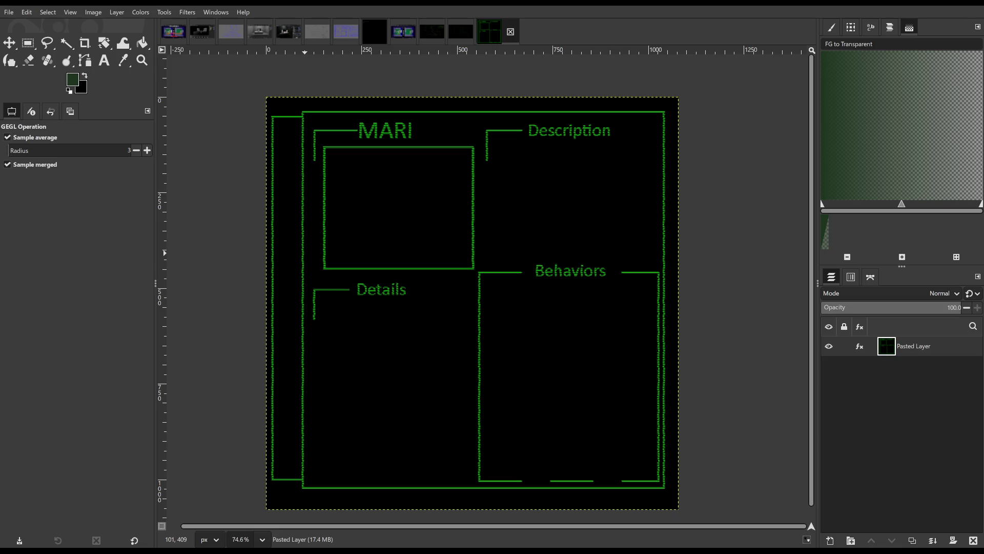
pyautogui.scroll(-3, 411, 255)
pyautogui.scroll(3, 429, 266)
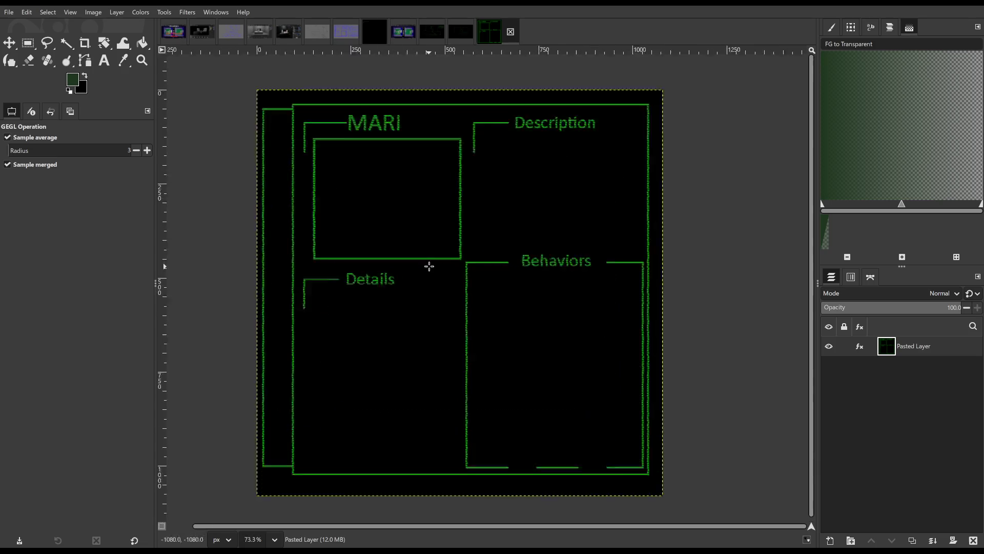
pyautogui.scroll(3, 429, 266)
pyautogui.scroll(2, 402, 294)
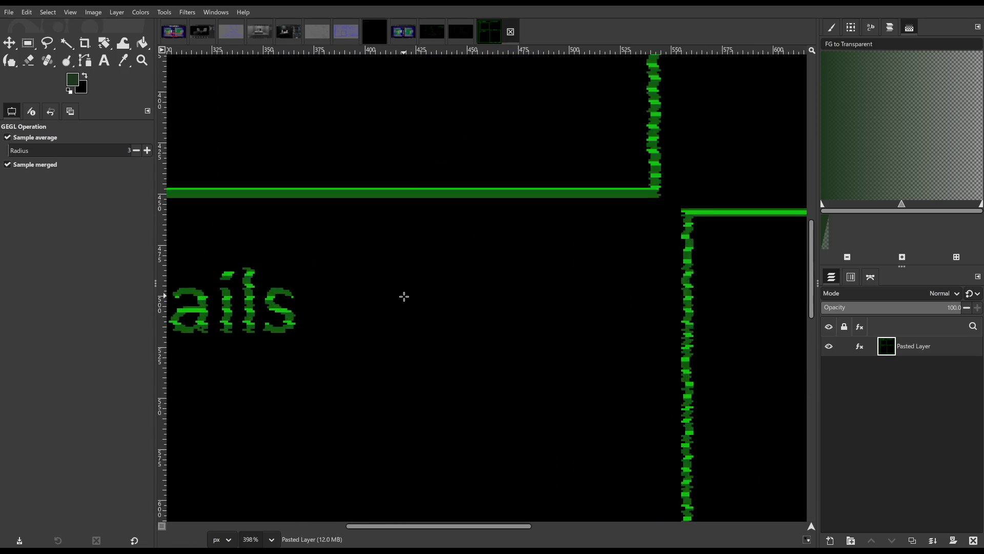
pyautogui.scroll(-5, 404, 296)
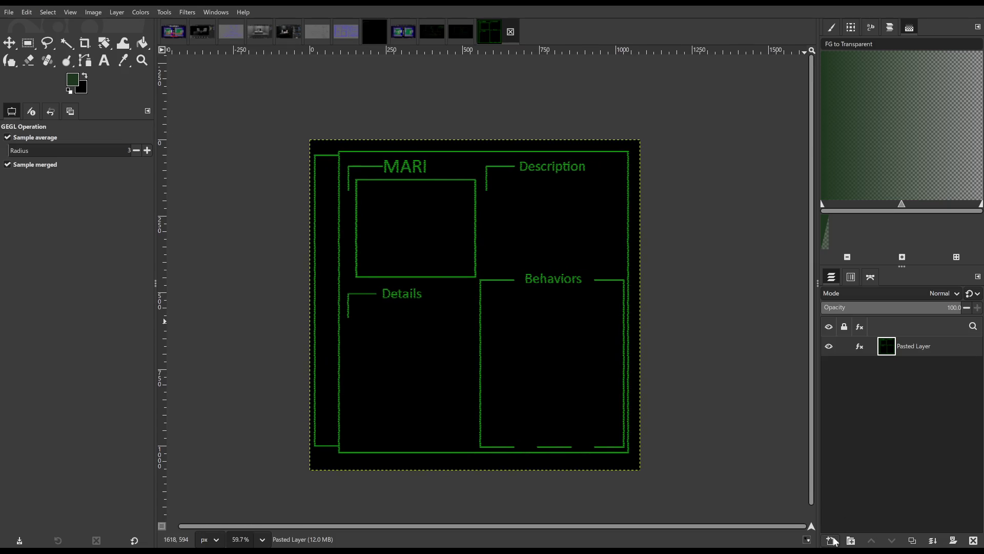
# - Add a new transparent layer and bucket-fill it with green at 23% opacity
pyautogui.hotkey('shift', 'ctrl', 'n')
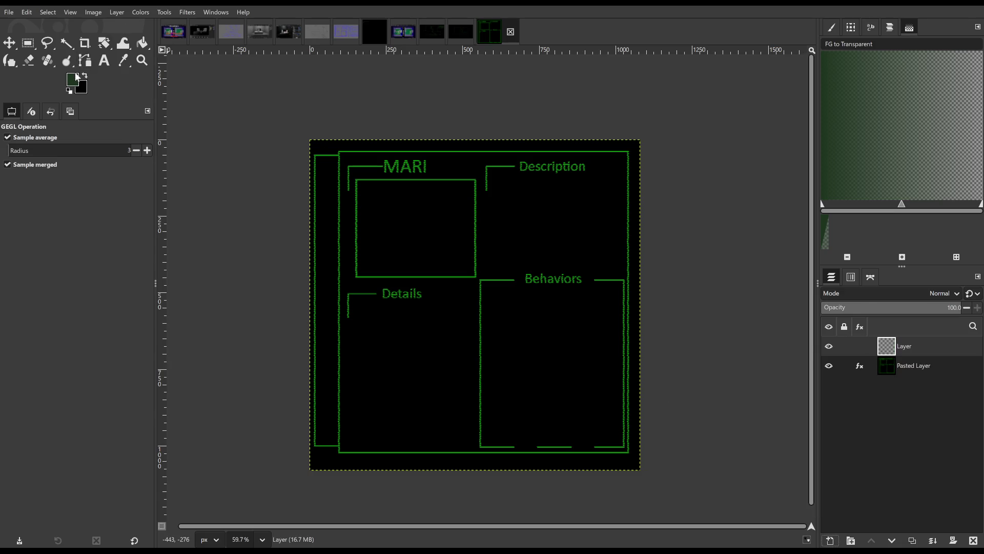
pyautogui.click(142, 43)
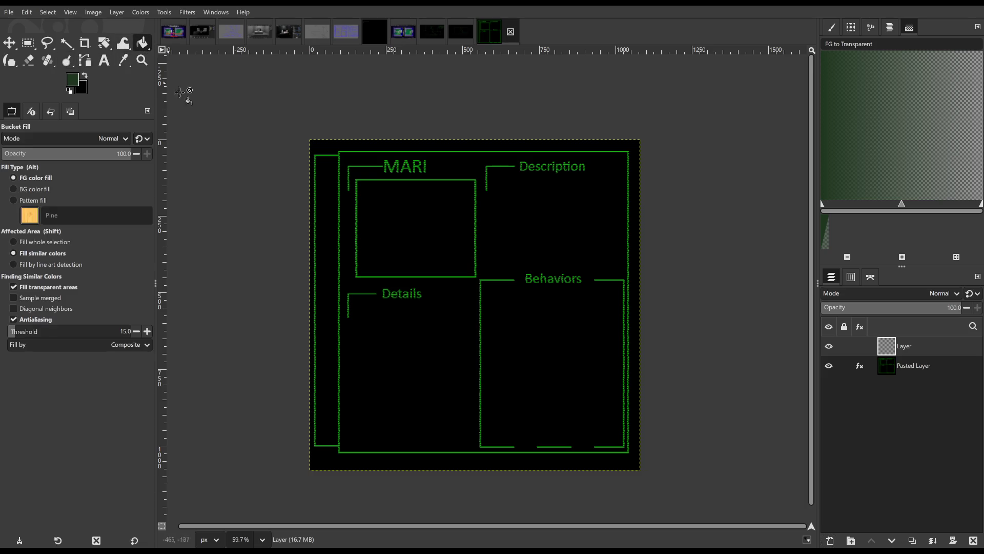
pyautogui.moveTo(65, 153); pyautogui.dragTo(15, 153)
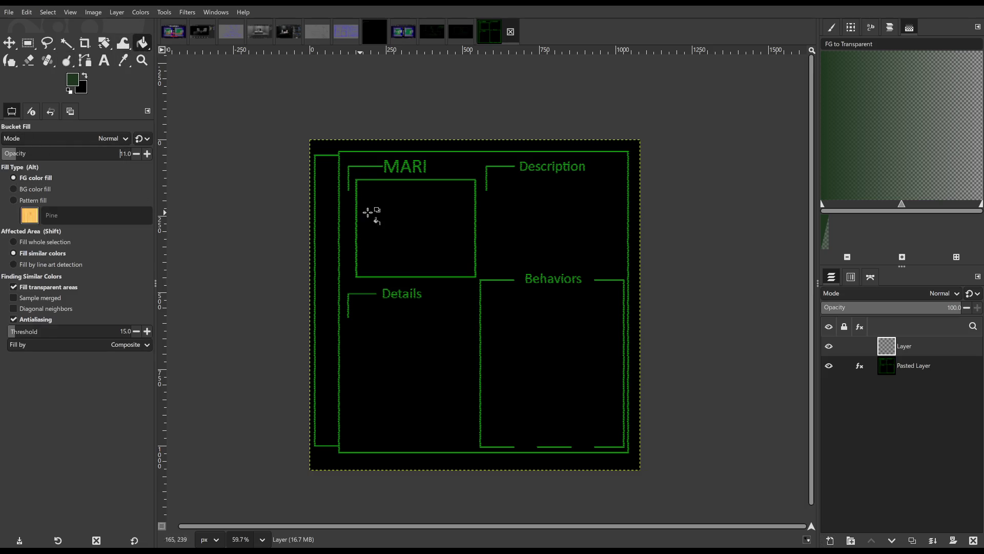
pyautogui.click(369, 211)
pyautogui.scroll(-4, 27, 155)
pyautogui.scroll(12, 26, 156)
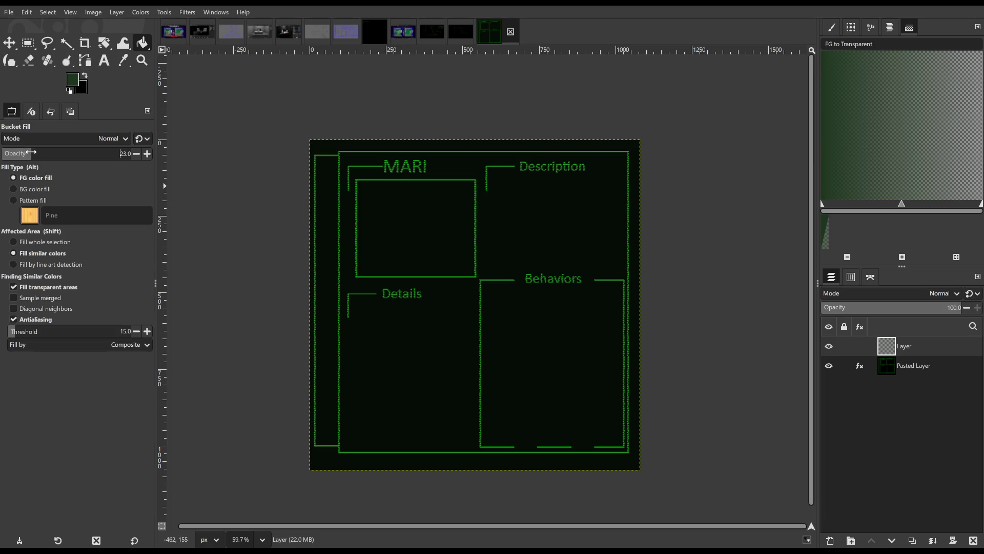
pyautogui.click(406, 221)
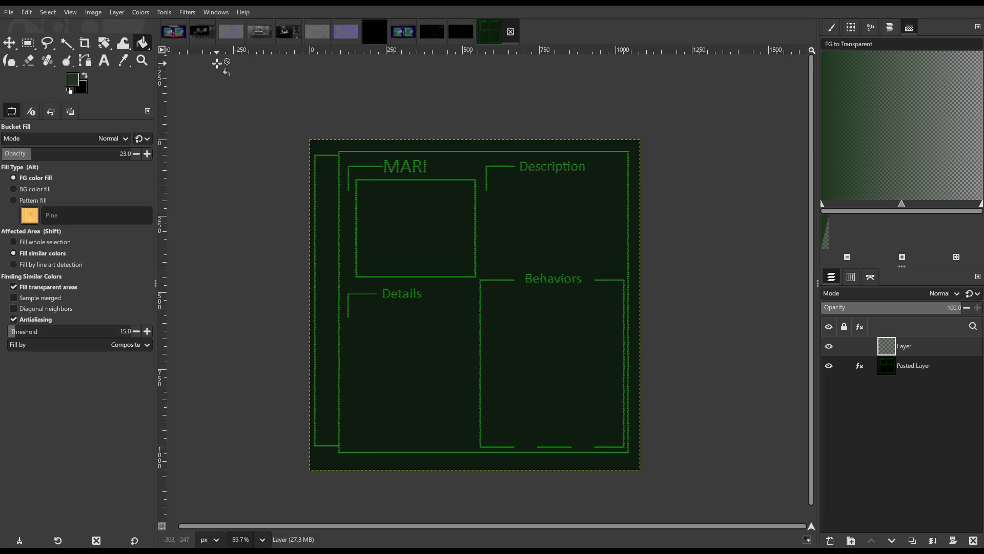
pyautogui.click(185, 13)
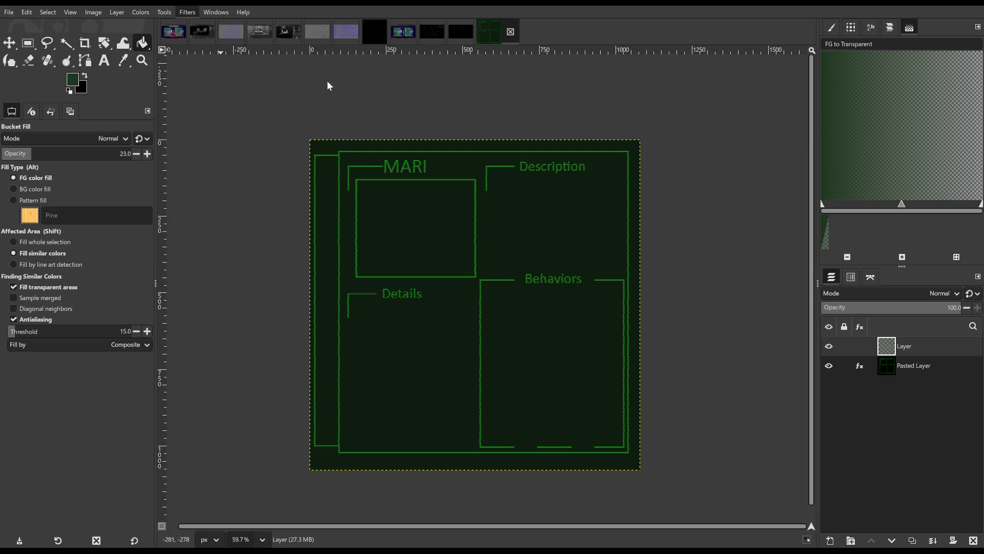
# - Try and undo a radial filter, set fill opacity to 10, then apply scanlines to the layer
pyautogui.hotkey('shift', 'ctrl', 'f')
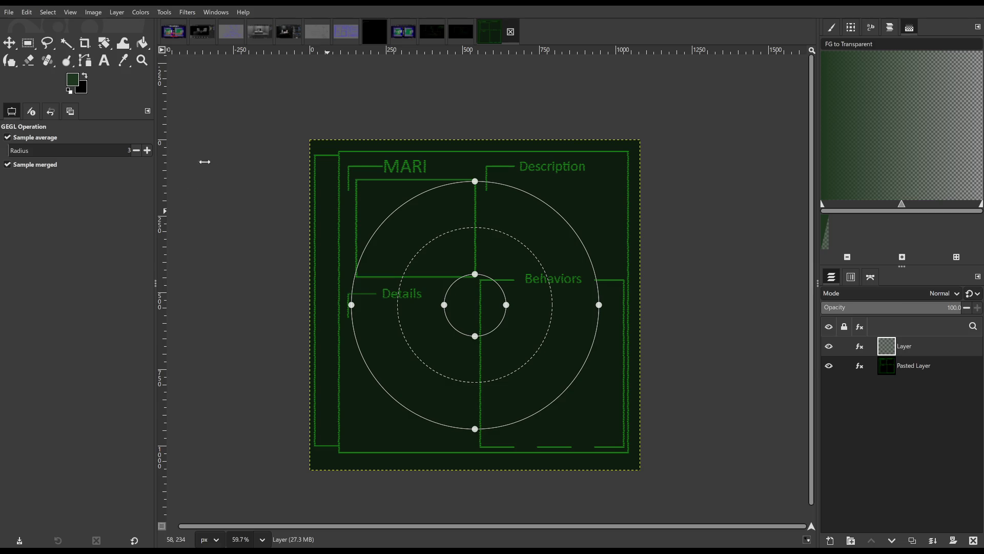
pyautogui.press('Return')
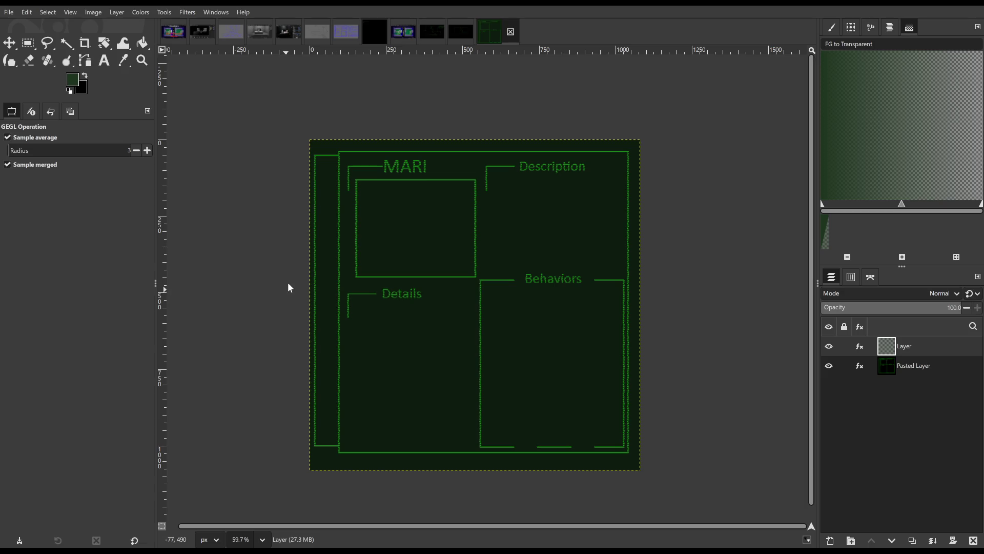
pyautogui.hotkey('ctrl', 'z')
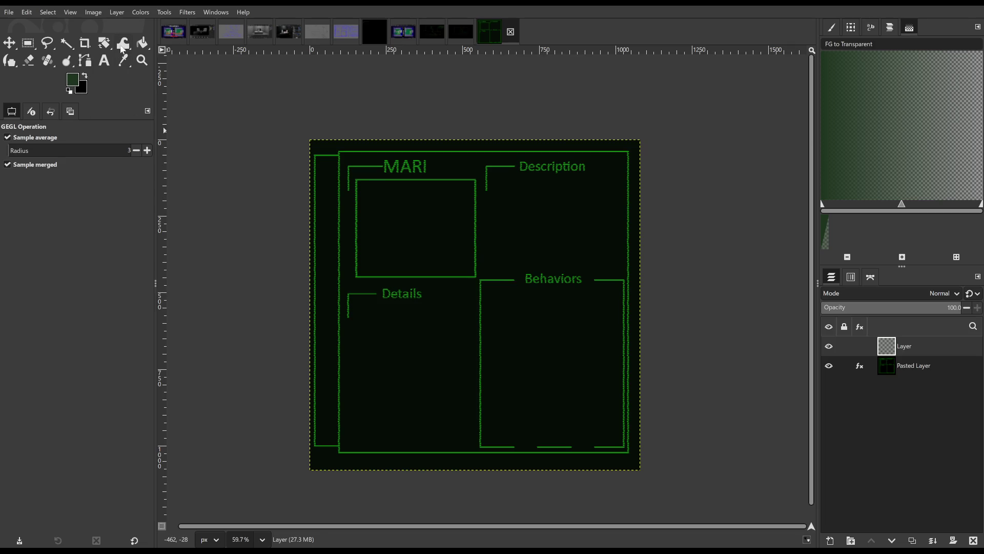
pyautogui.hotkey('shift', 'b')
pyautogui.moveTo(32, 148); pyautogui.dragTo(14, 150)
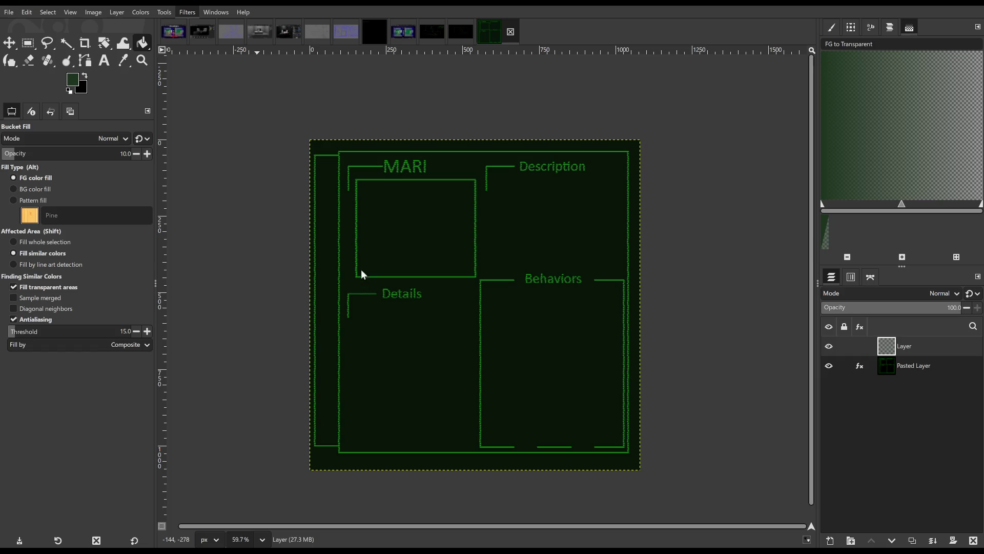
pyautogui.hotkey('ctrl', 'f')
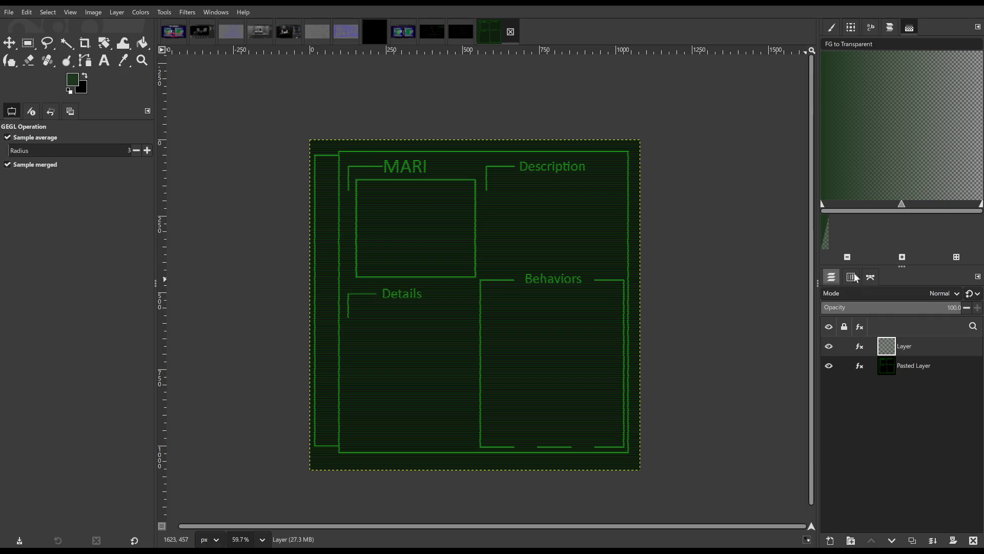
# - Set the scanline layer's opacity to 56.0 and dismiss the Focus Blur preview
pyautogui.moveTo(909, 308)
pyautogui.mouseDown()
pyautogui.moveTo(930, 309)
pyautogui.moveTo(899, 307)
pyautogui.mouseUp()
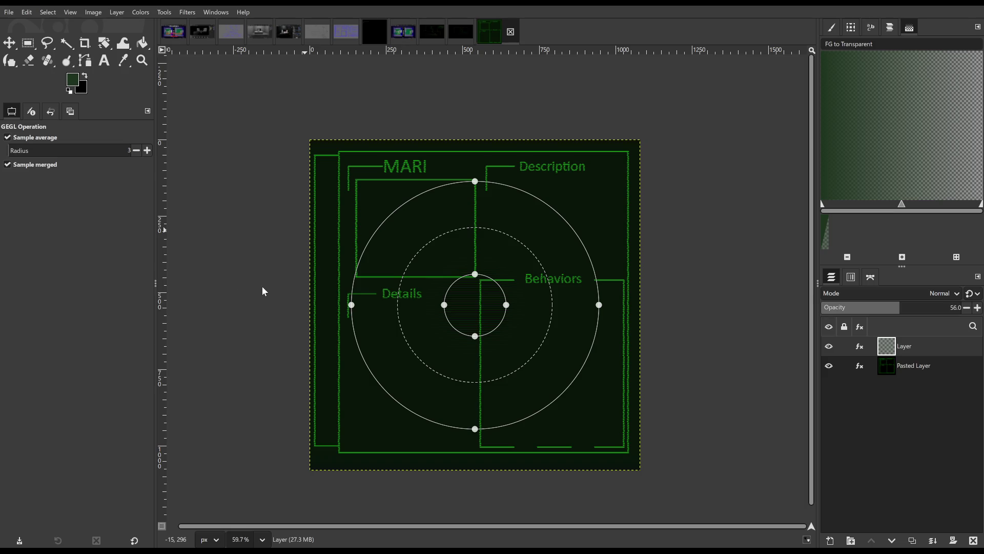
pyautogui.press('Return')
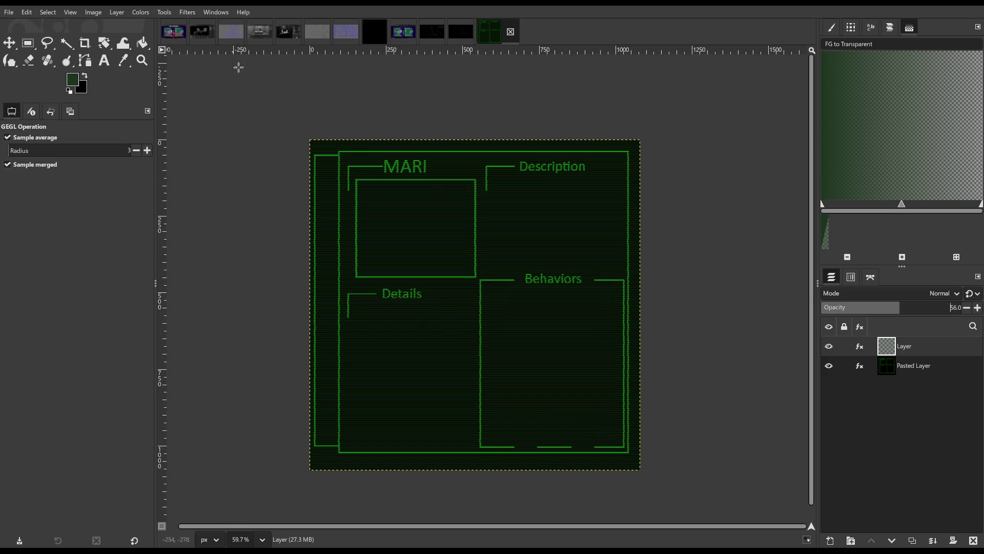
pyautogui.scroll(4, 466, 237)
pyautogui.scroll(-4, 466, 237)
pyautogui.scroll(2, 465, 237)
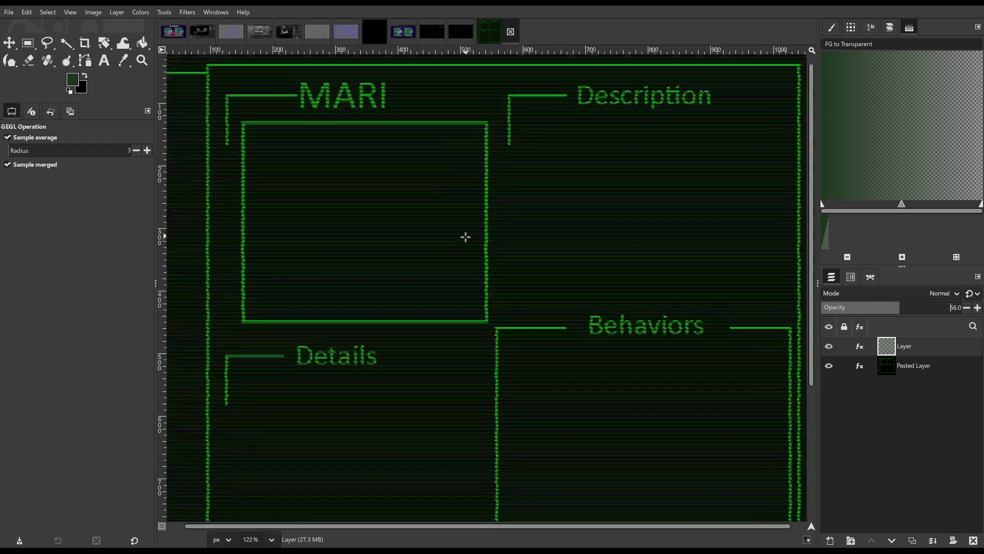
pyautogui.scroll(-3, 465, 235)
pyautogui.scroll(2, 472, 238)
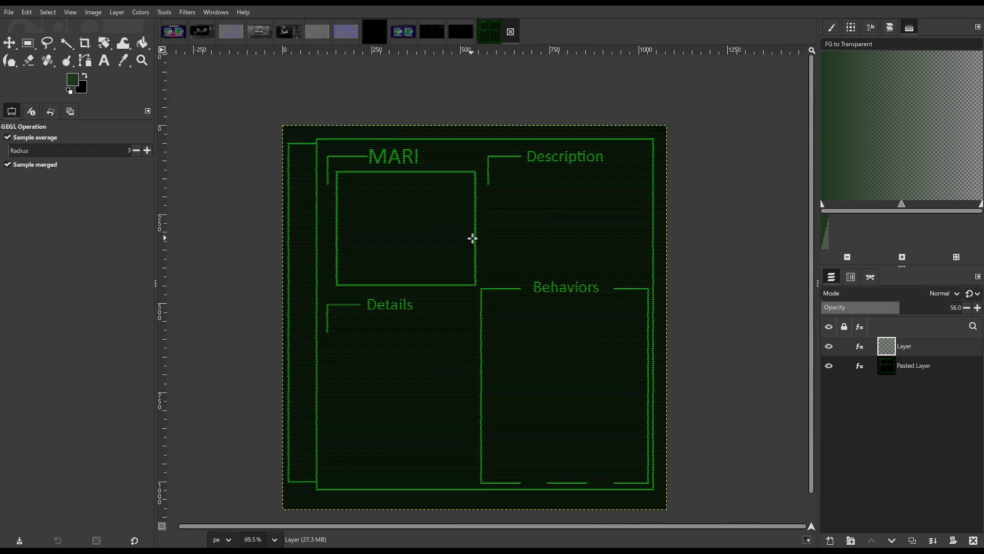
pyautogui.scroll(-2, 472, 237)
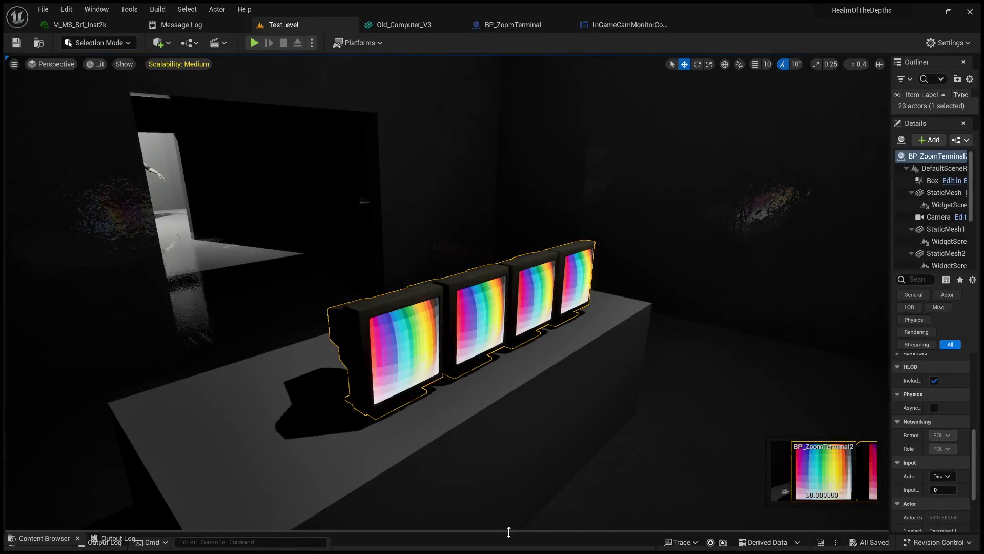
# - Raise the Content Browser drawer and open the TemplateContent/UI/UI_Images folder
pyautogui.moveTo(508, 530); pyautogui.dragTo(508, 280)
pyautogui.scroll(-1, 586, 393)
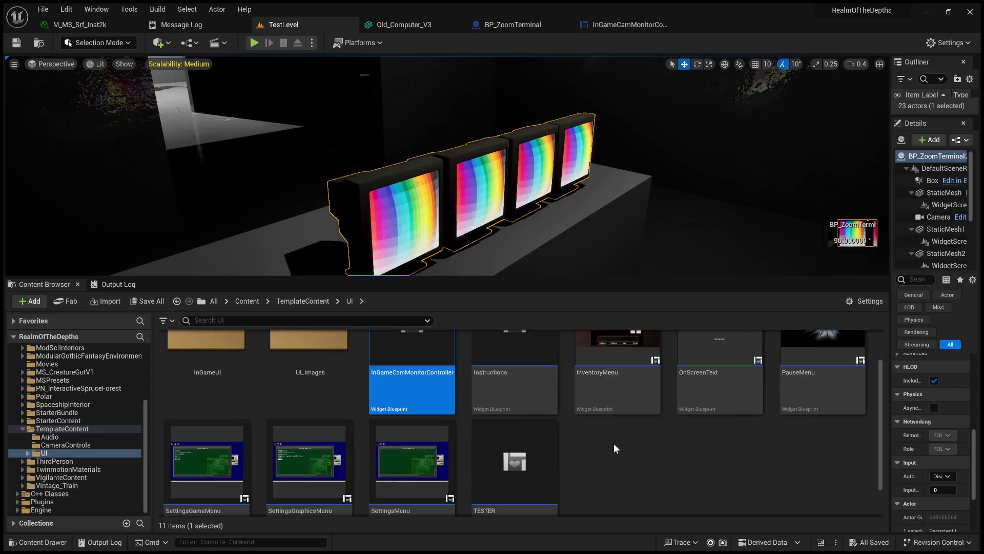
pyautogui.scroll(1, 586, 394)
pyautogui.doubleClick(309, 371)
pyautogui.scroll(-1, 388, 383)
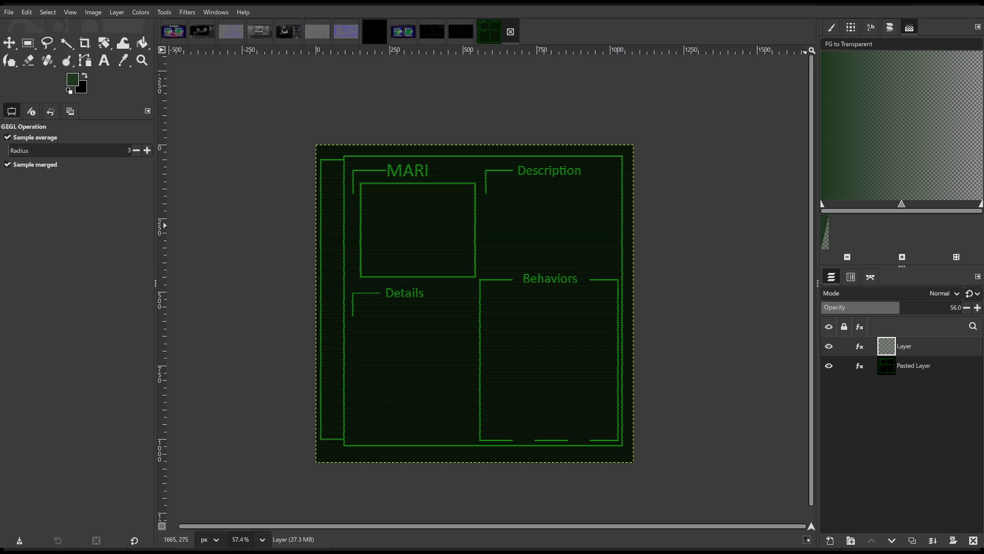
# - Overwrite UI.jpg with the updated scanline image using Ctrl+E
pyautogui.hotkey('ctrl', 'e')
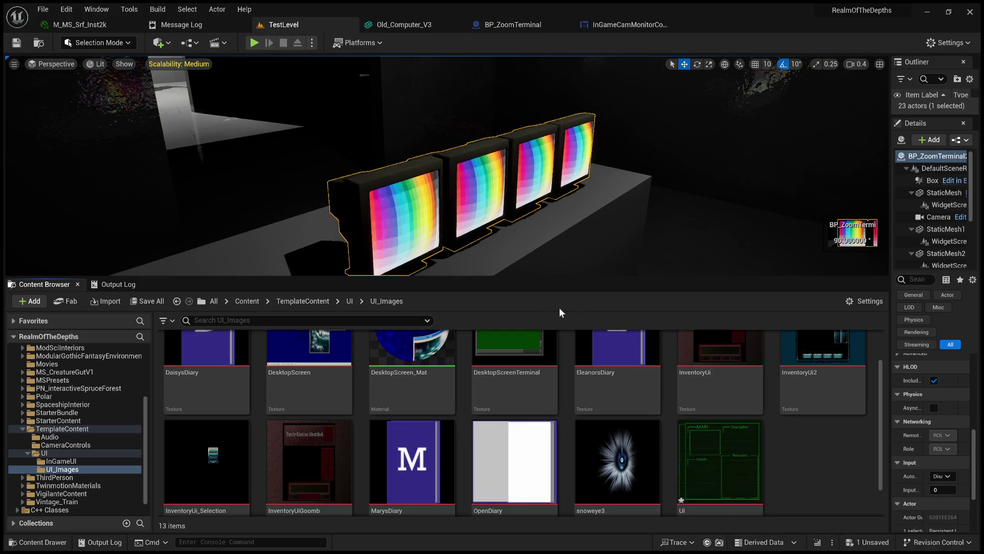
# - Enlarge the Content Browser, select the UI texture, and open TESTER from the UI folder
pyautogui.moveTo(533, 278); pyautogui.dragTo(533, 130)
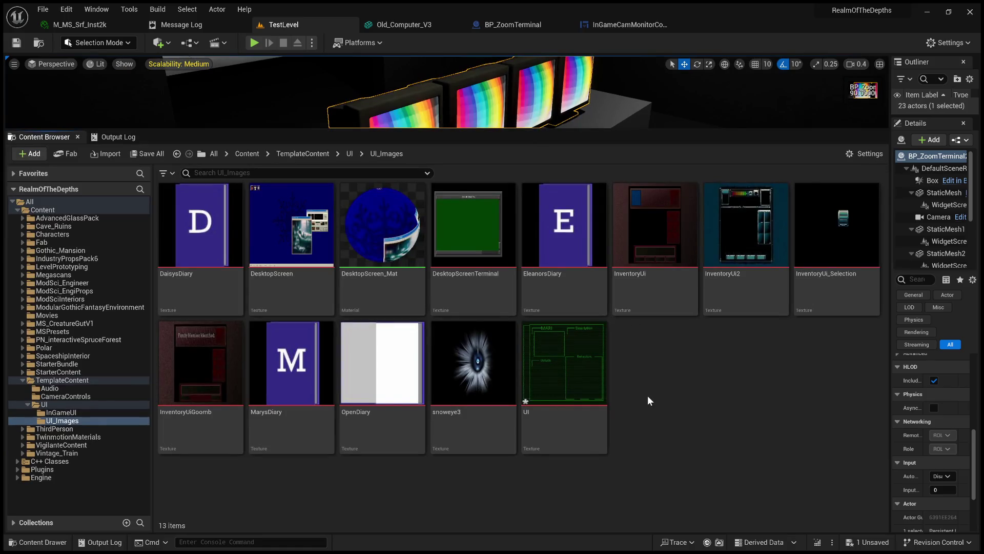
pyautogui.click(573, 371)
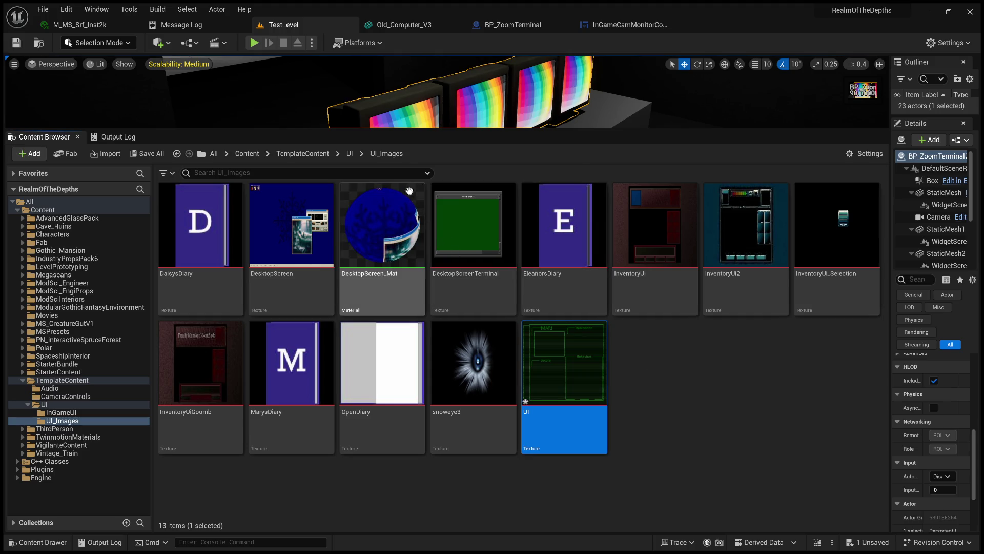
pyautogui.click(350, 153)
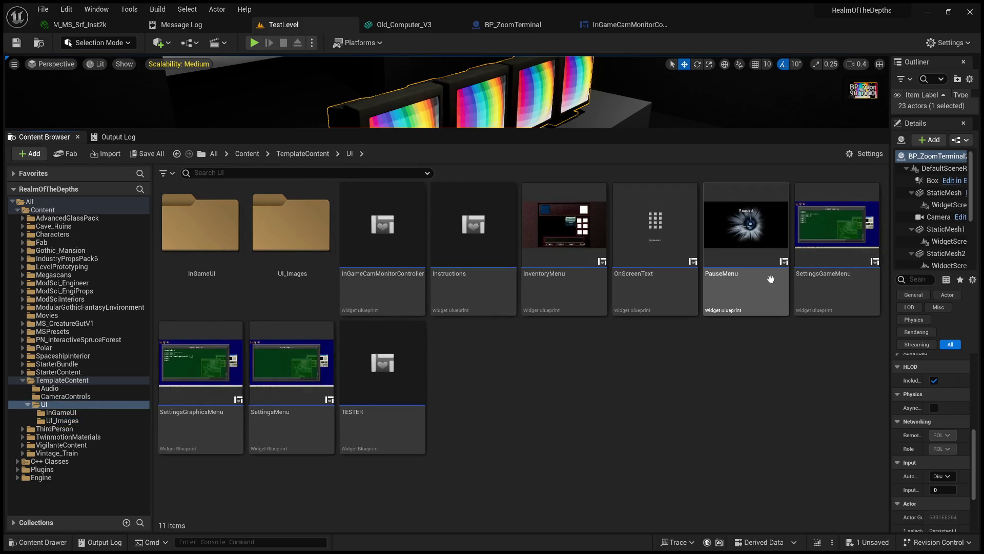
pyautogui.doubleClick(384, 364)
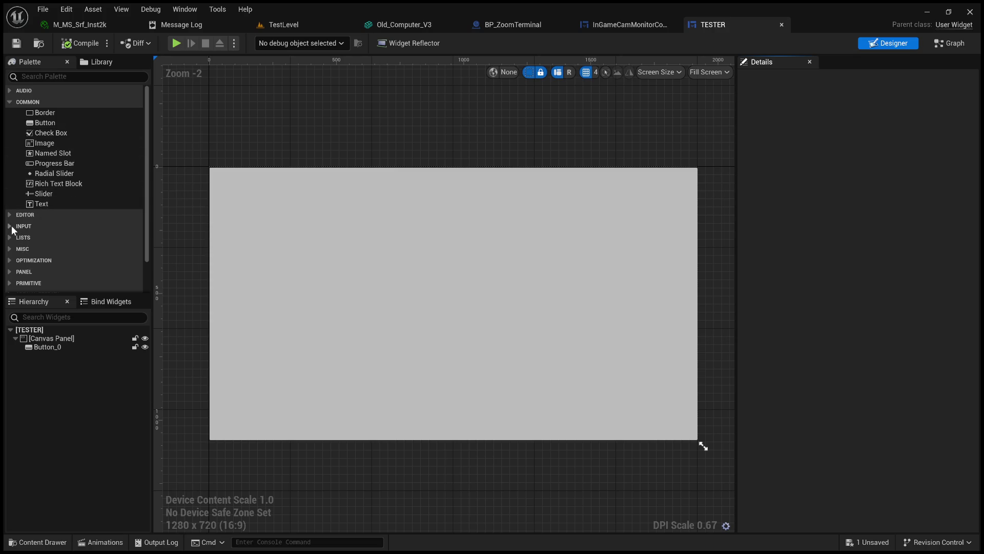
# - Add Image_0 directly onto TESTER's Canvas Panel and hide Button_0
pyautogui.moveTo(56, 141); pyautogui.dragTo(291, 229)
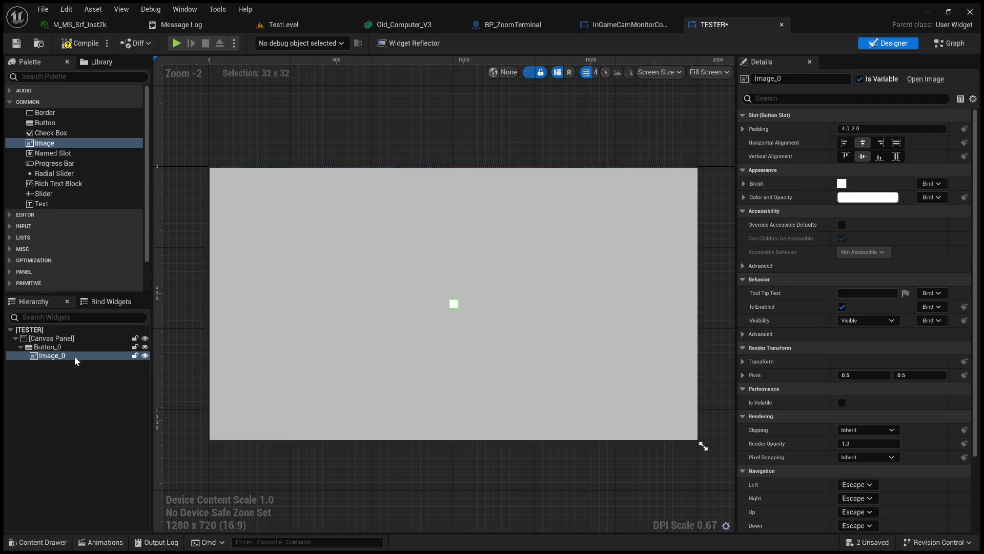
pyautogui.moveTo(73, 359)
pyautogui.mouseDown()
pyautogui.moveTo(41, 353)
pyautogui.moveTo(45, 339)
pyautogui.mouseUp()
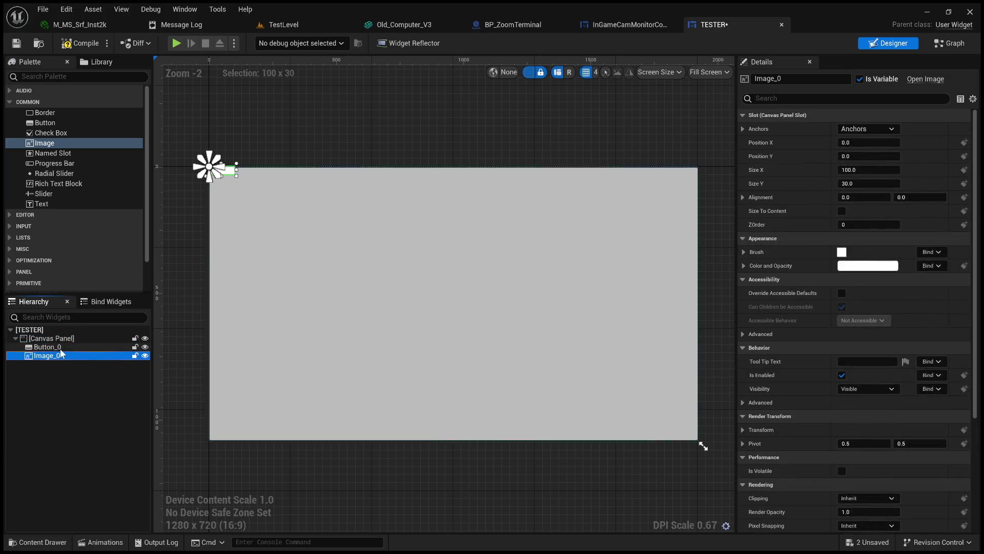
pyautogui.click(116, 347)
pyautogui.click(145, 346)
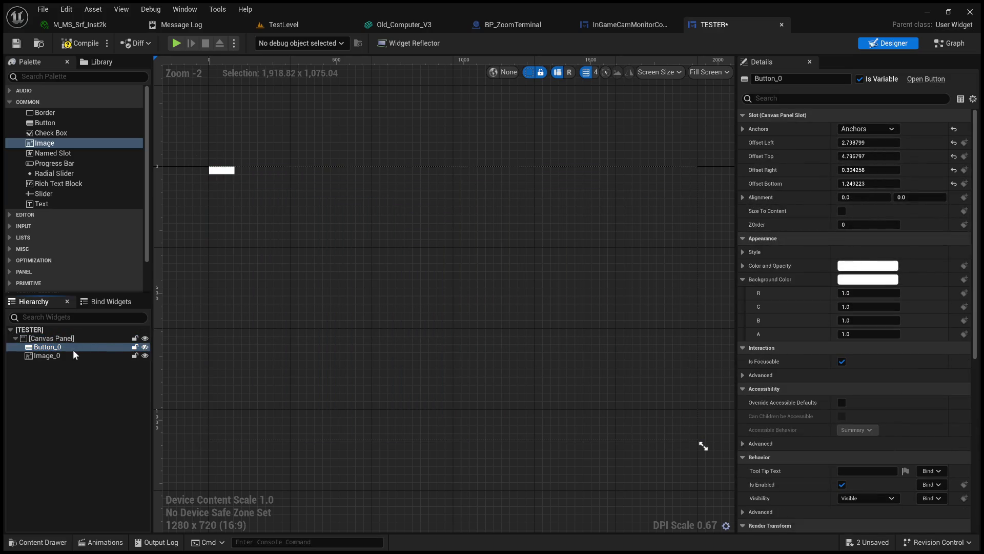
# - Stretch Image_0 to fill the 1920x1080 screen area
pyautogui.click(67, 355)
pyautogui.moveTo(234, 174)
pyautogui.mouseDown()
pyautogui.moveTo(710, 447)
pyautogui.moveTo(696, 441)
pyautogui.mouseUp()
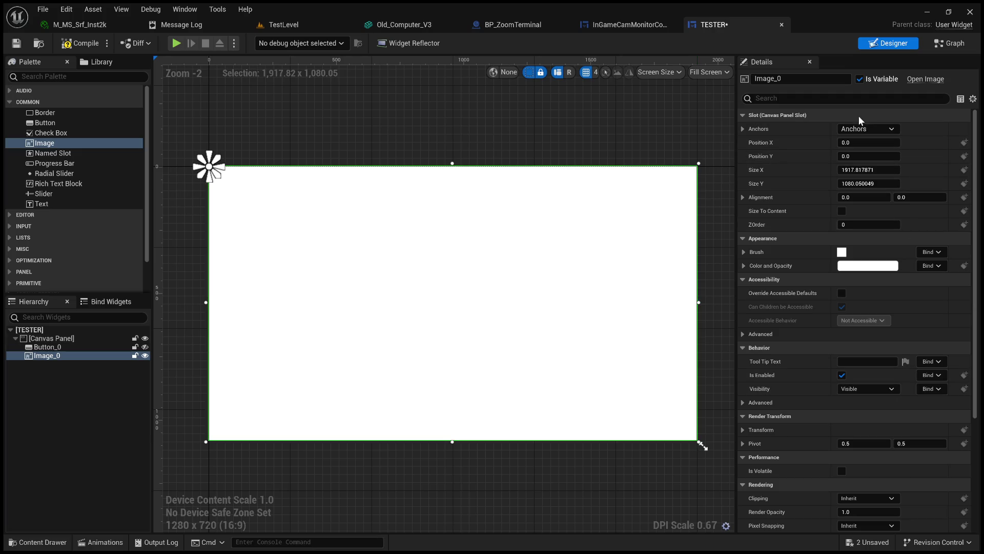
pyautogui.moveTo(218, 177); pyautogui.dragTo(732, 514)
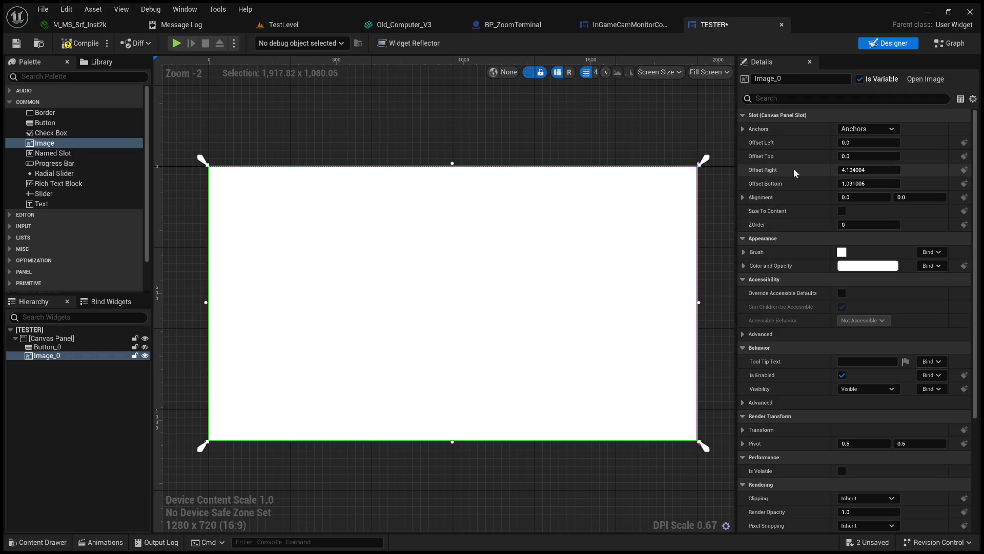
# - Set Image_0's Offset Right and Offset Bottom to 1.0
pyautogui.click(854, 168)
pyautogui.write('1')
pyautogui.press('Return')
pyautogui.click(864, 183)
pyautogui.write('1')
pyautogui.press('Return')
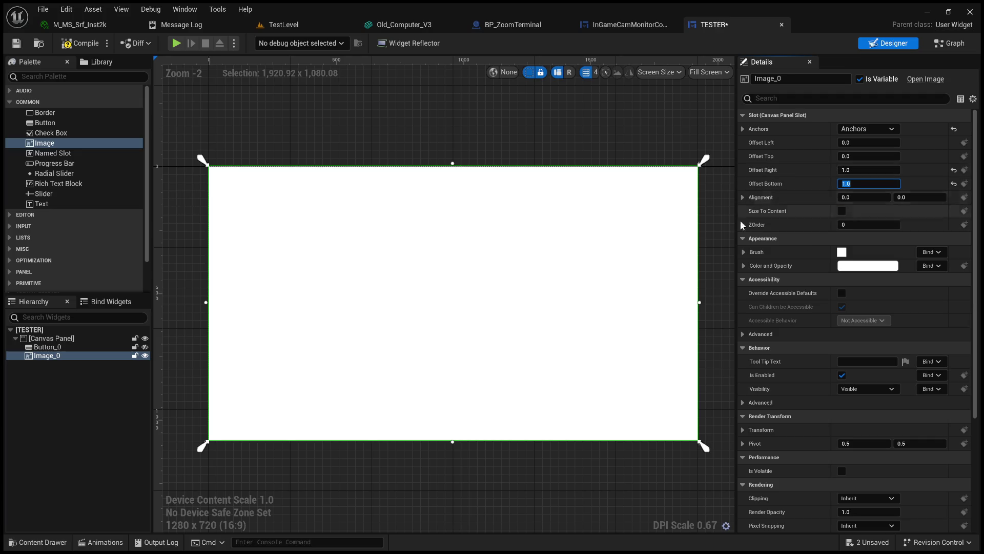
# - Expand Image_0's Appearance Brush settings
pyautogui.click(743, 266)
pyautogui.click(743, 265)
pyautogui.click(741, 252)
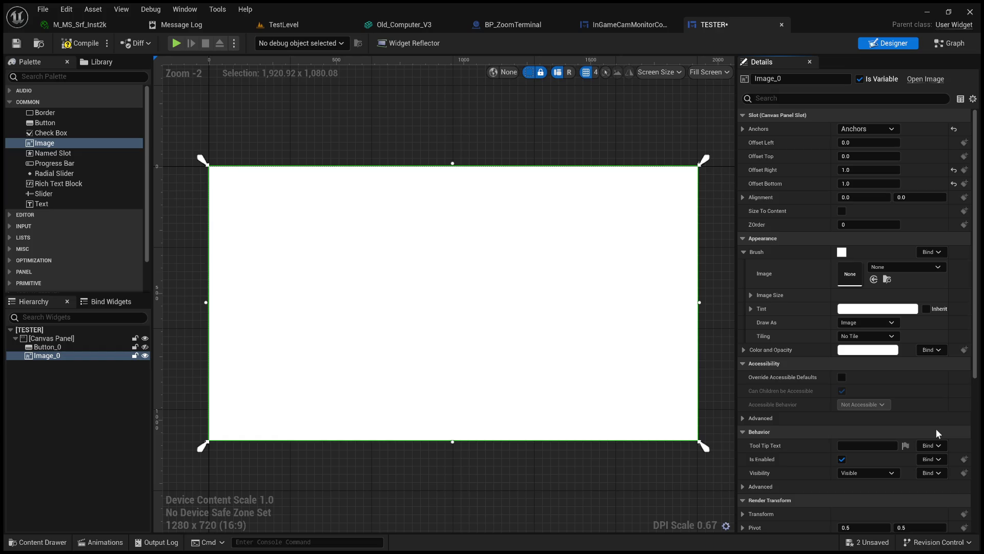
# - Set TESTER's full-screen image brush to the green UI texture, then compile and save the widget
pyautogui.hotkey('ctrl', 'z')
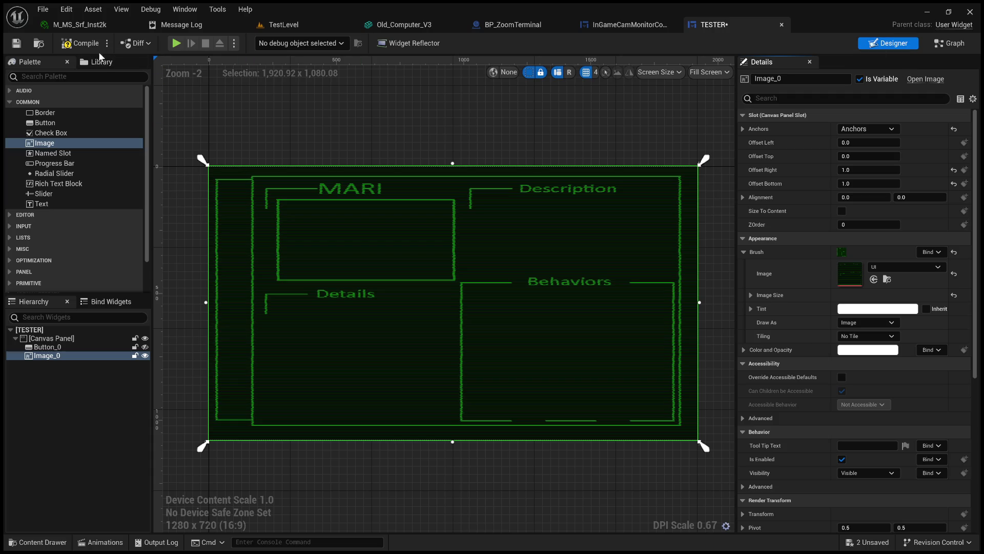
pyautogui.click(74, 45)
pyautogui.click(16, 44)
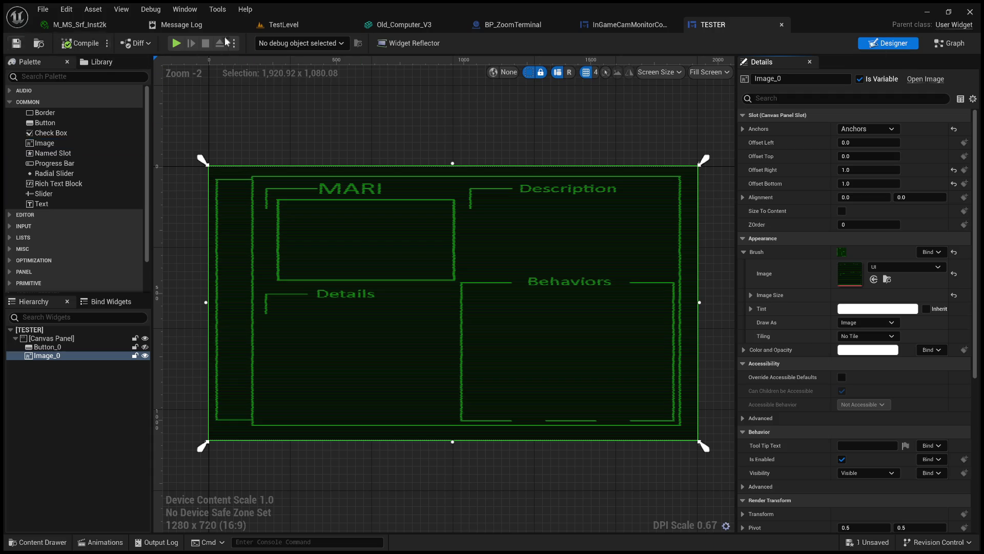
pyautogui.click(530, 26)
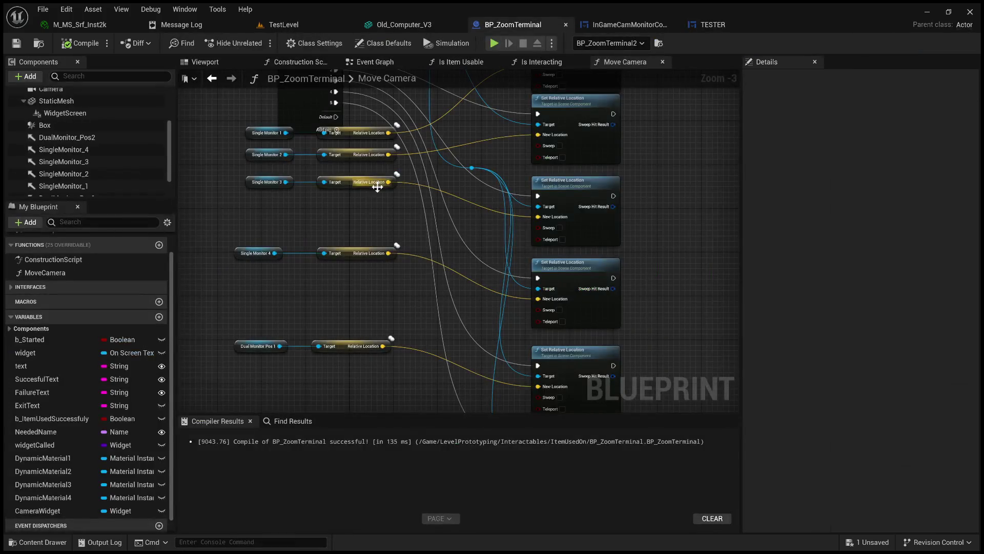
# - Move from BP_ZoomTerminal's Move Camera graph to its Event Graph and look over the nodes
pyautogui.moveTo(467, 250); pyautogui.dragTo(466, 260)
pyautogui.scroll(-1, 485, 179)
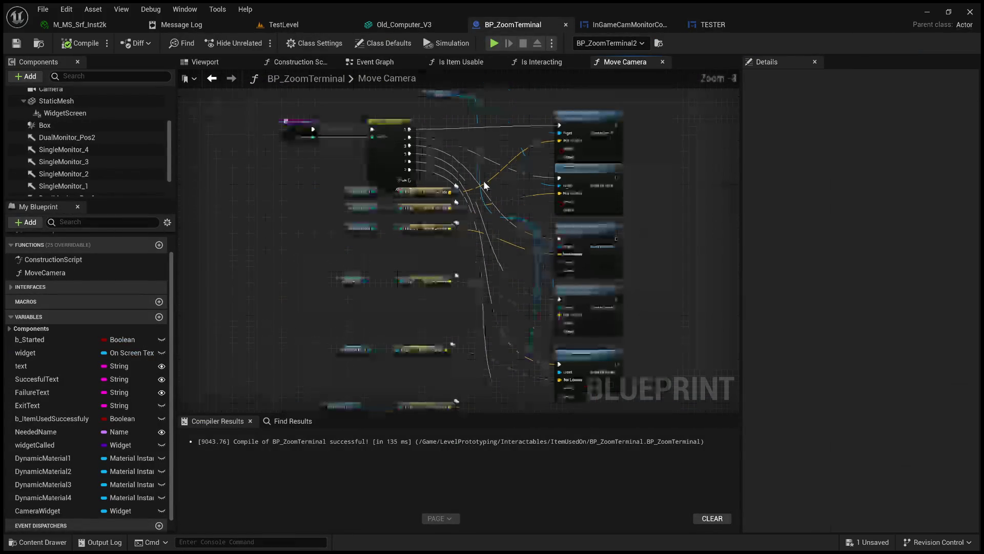
pyautogui.scroll(-1, 467, 250)
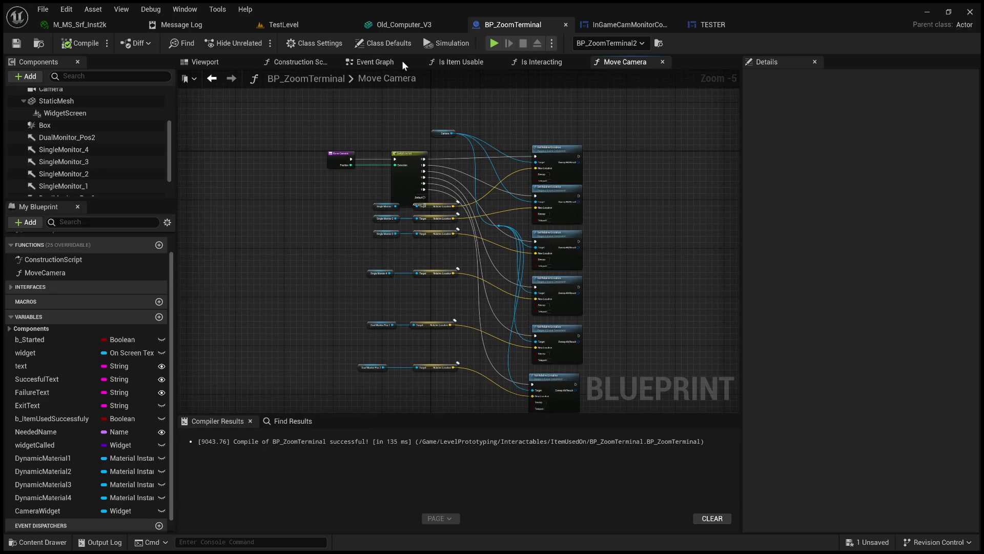
pyautogui.click(358, 61)
pyautogui.moveTo(374, 149); pyautogui.dragTo(606, 138)
pyautogui.scroll(-1, 416, 202)
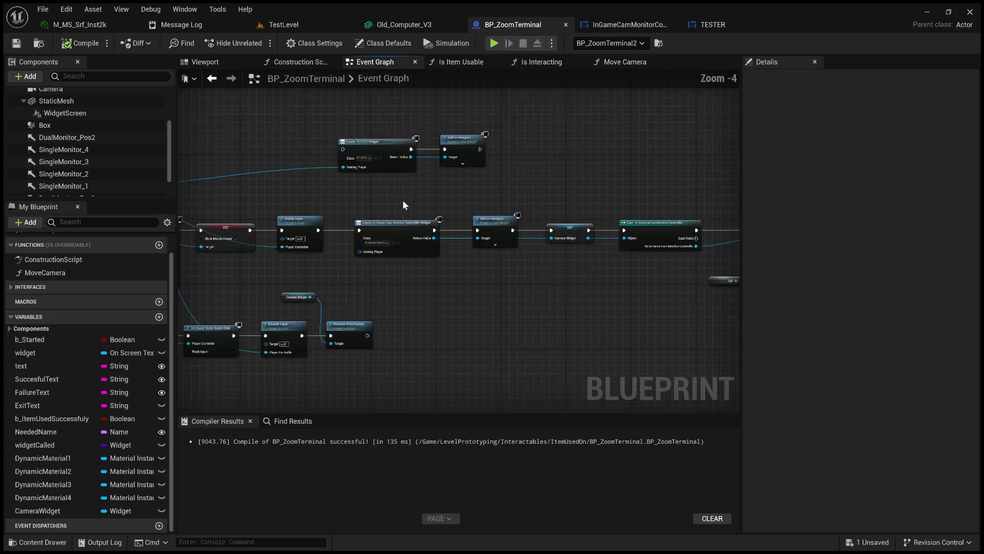
pyautogui.scroll(-3, 379, 195)
pyautogui.scroll(4, 426, 257)
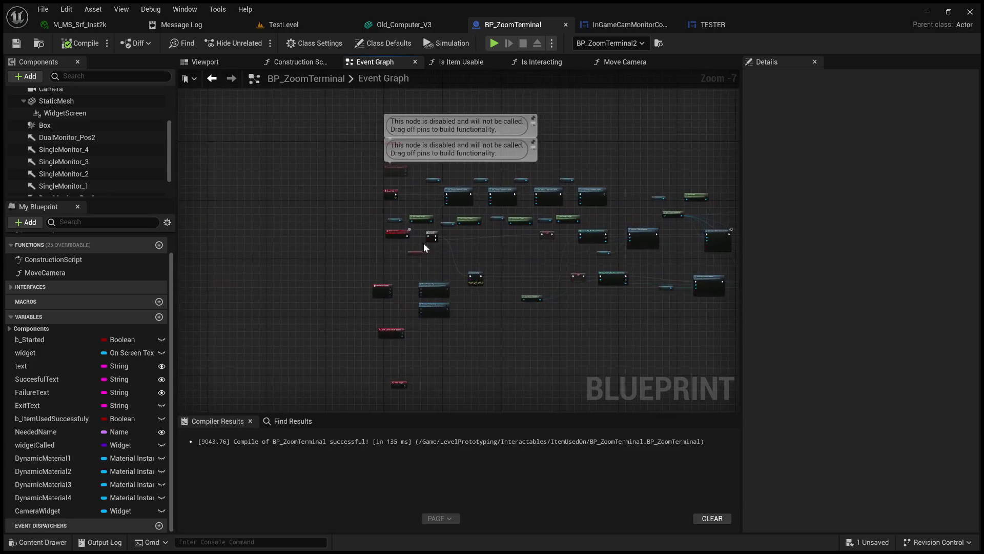
pyautogui.scroll(1, 487, 231)
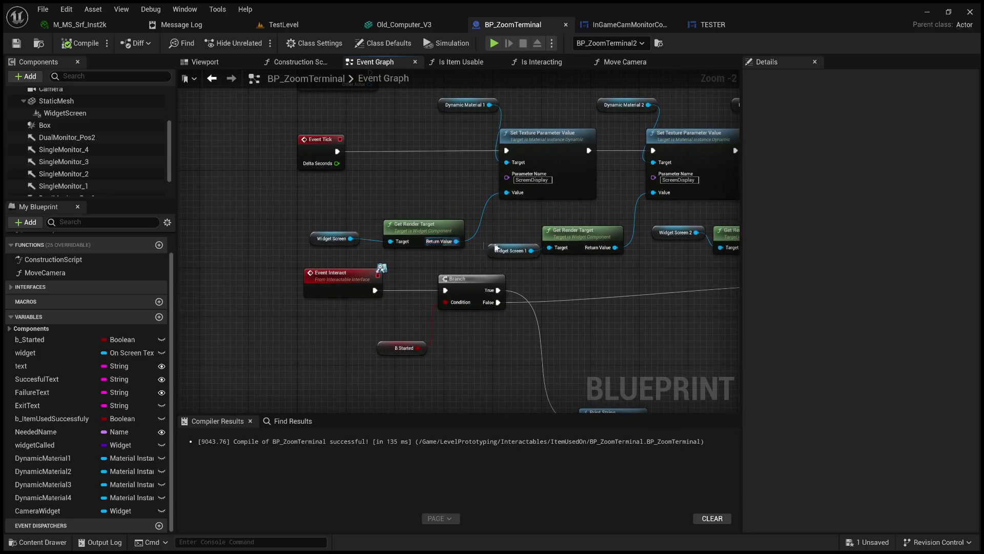
# - Inspect the Widget Screen and DynamicMaterial1 variables and the WidgetScreen1 component
pyautogui.click(349, 234)
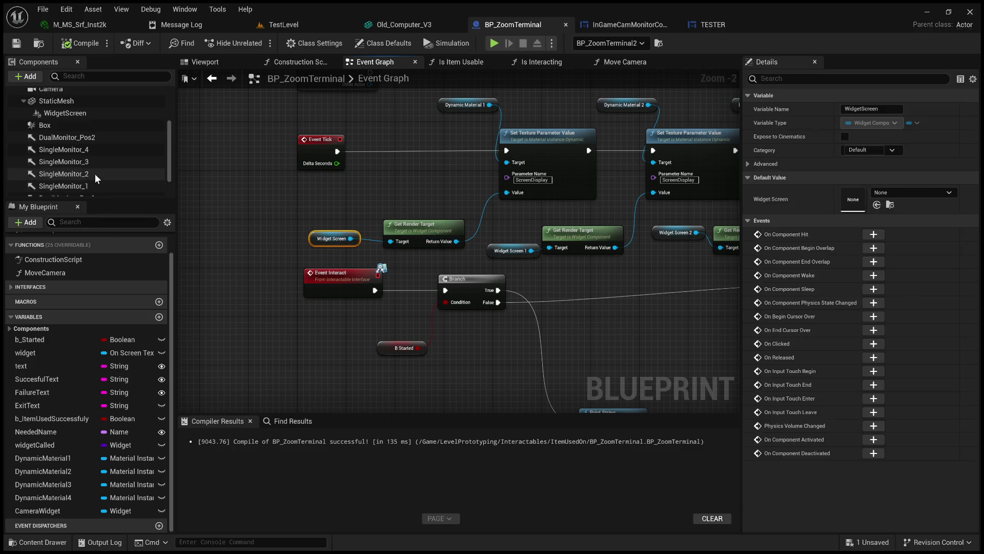
pyautogui.scroll(-2, 95, 174)
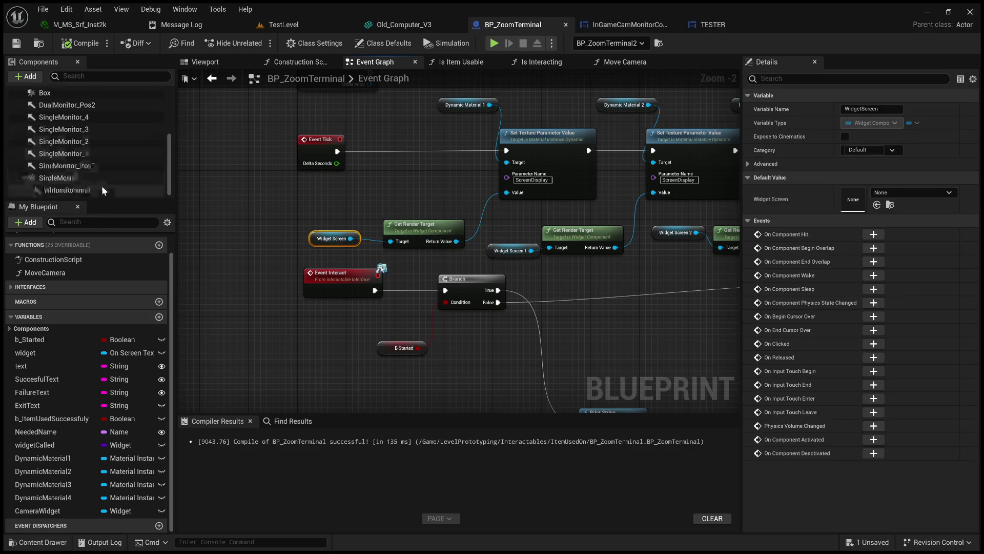
pyautogui.click(70, 459)
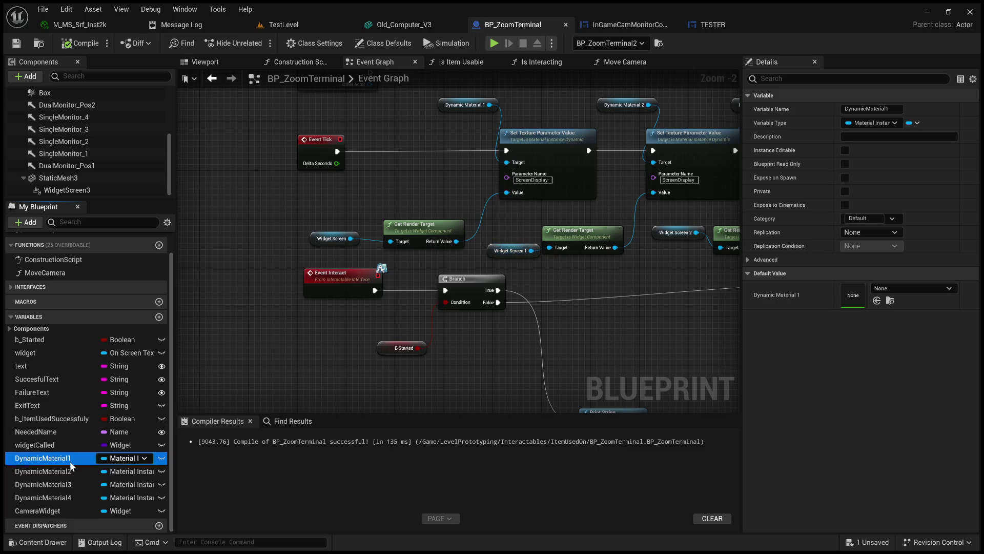
pyautogui.scroll(3, 96, 162)
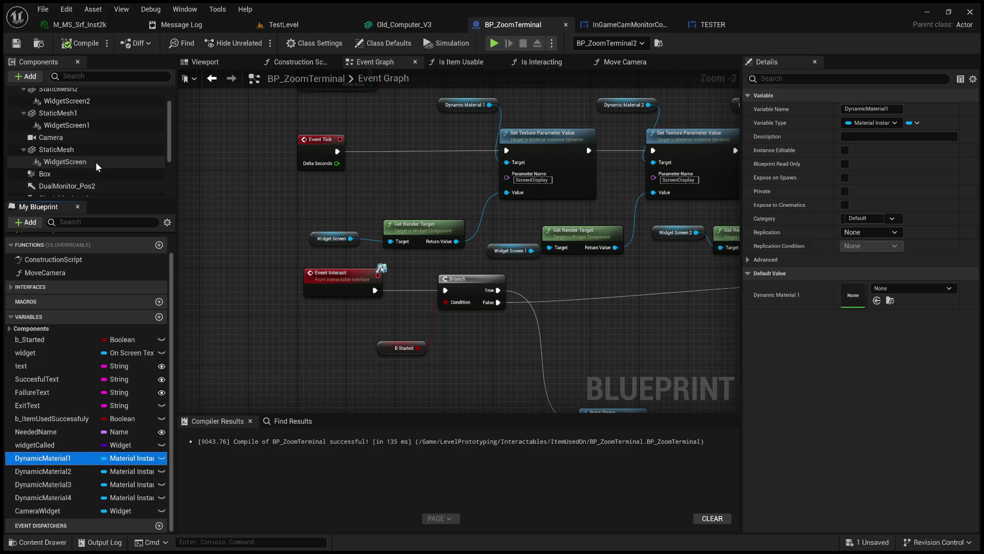
pyautogui.click(89, 127)
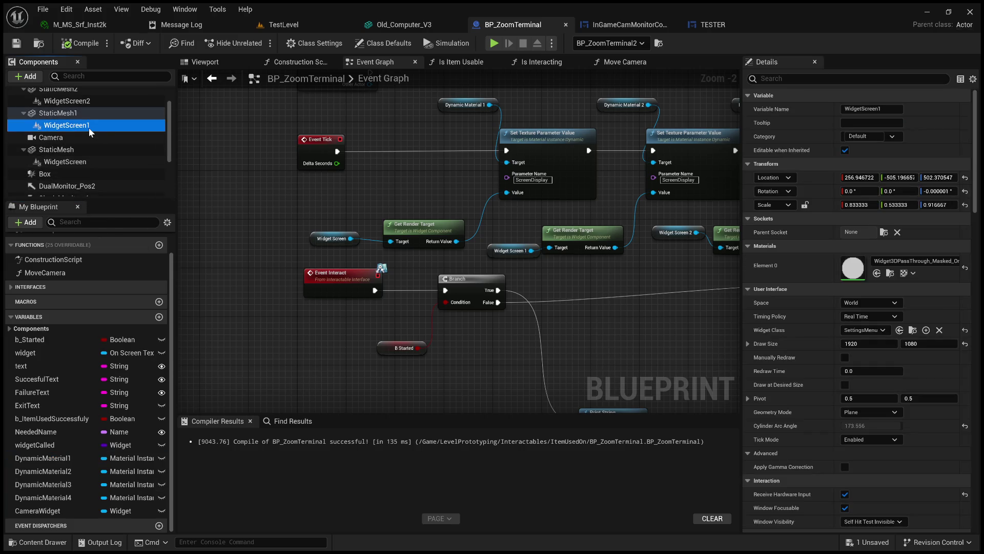
# - Set the WidgetScreen component's Widget Class to TESTER and compile and save BP_ZoomTerminal
pyautogui.scroll(1, 88, 154)
pyautogui.scroll(1, 88, 153)
pyautogui.scroll(-5, 98, 143)
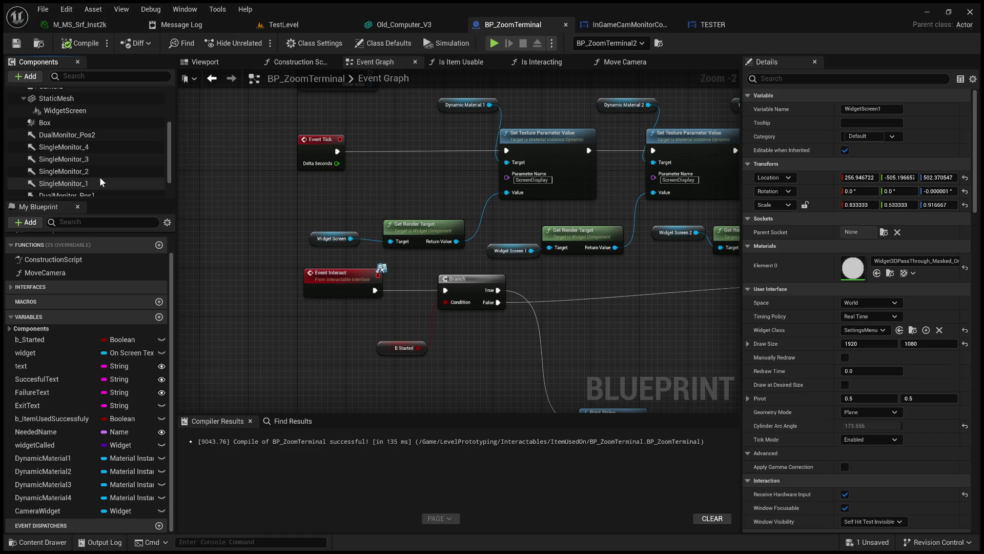
pyautogui.click(96, 126)
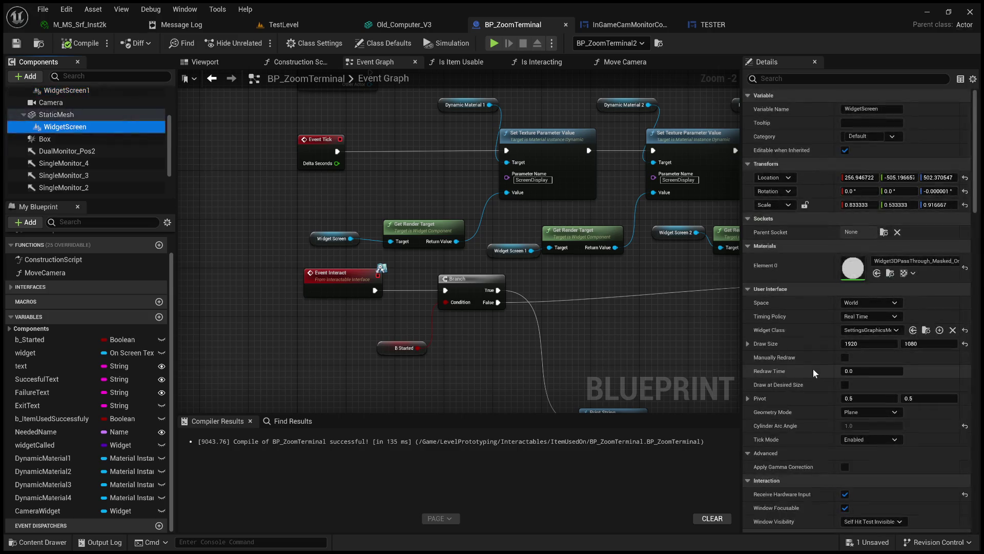
pyautogui.scroll(-2, 810, 368)
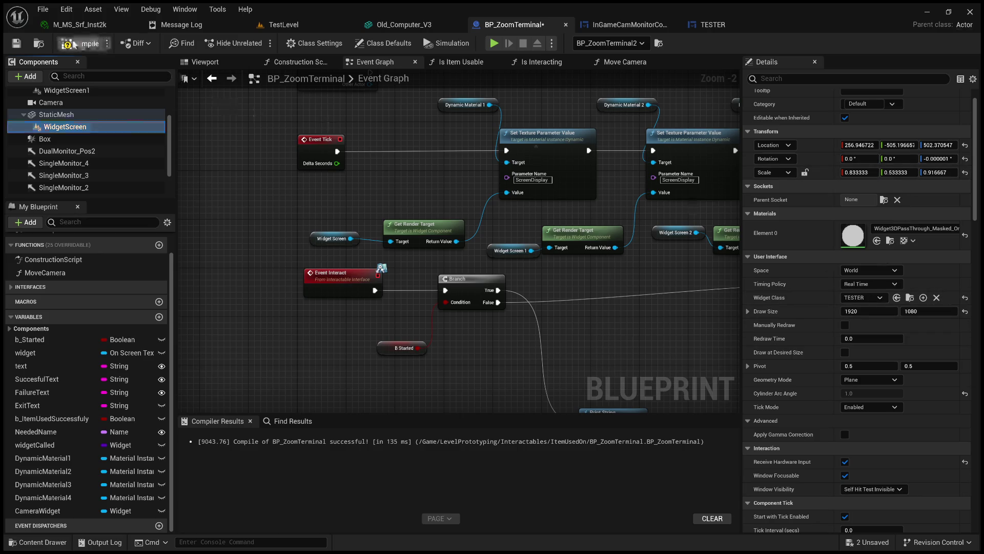
pyautogui.click(17, 46)
pyautogui.click(283, 25)
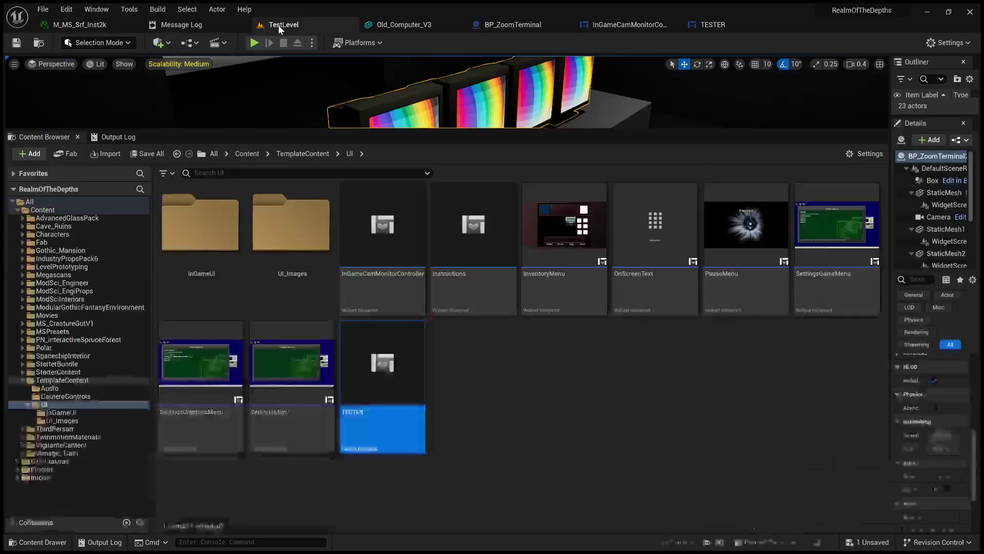
# - Enlarge the viewport and start playing TestLevel in the editor
pyautogui.moveTo(538, 130); pyautogui.dragTo(538, 417)
pyautogui.click(254, 43)
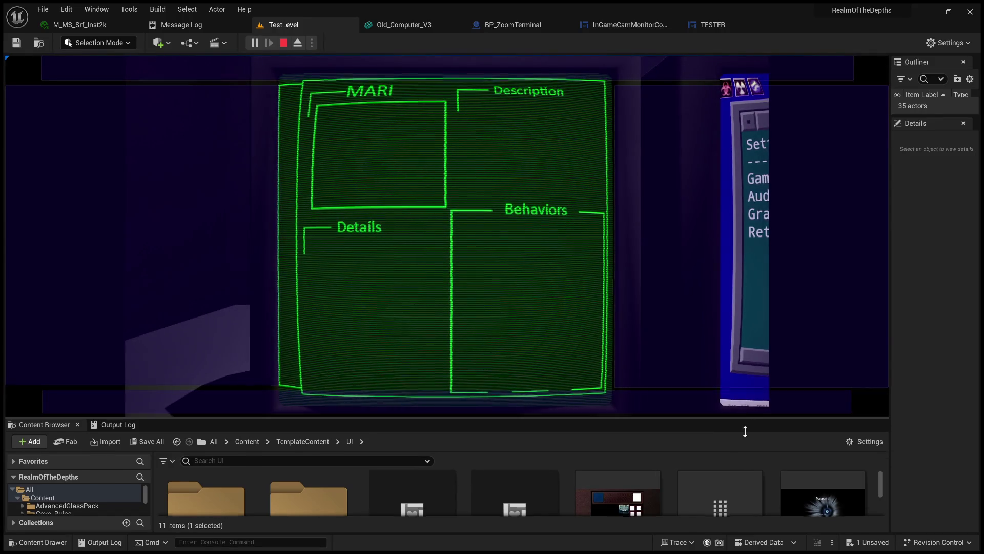
pyautogui.moveTo(744, 418); pyautogui.dragTo(750, 510)
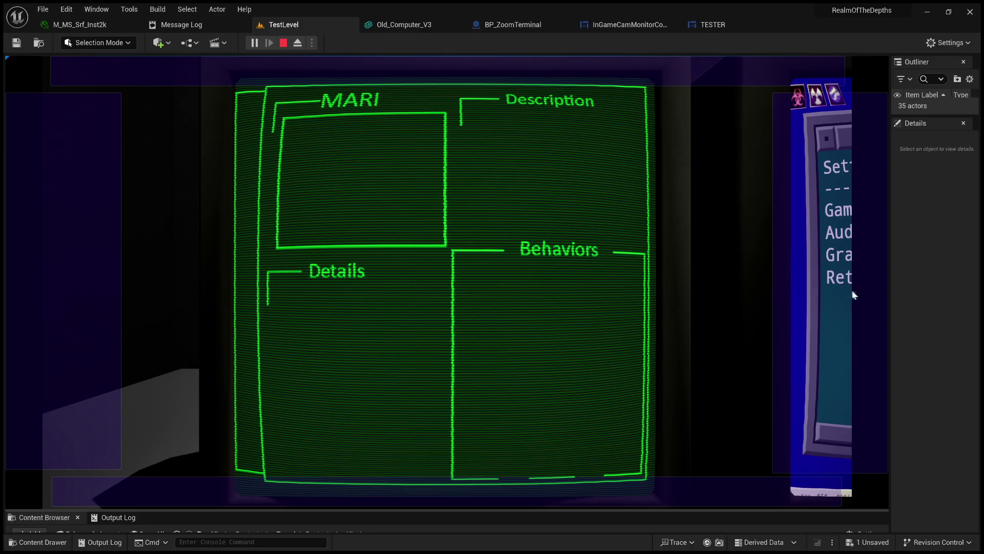
pyautogui.moveTo(890, 262)
pyautogui.mouseDown()
pyautogui.moveTo(942, 261)
pyautogui.moveTo(860, 262)
pyautogui.mouseUp()
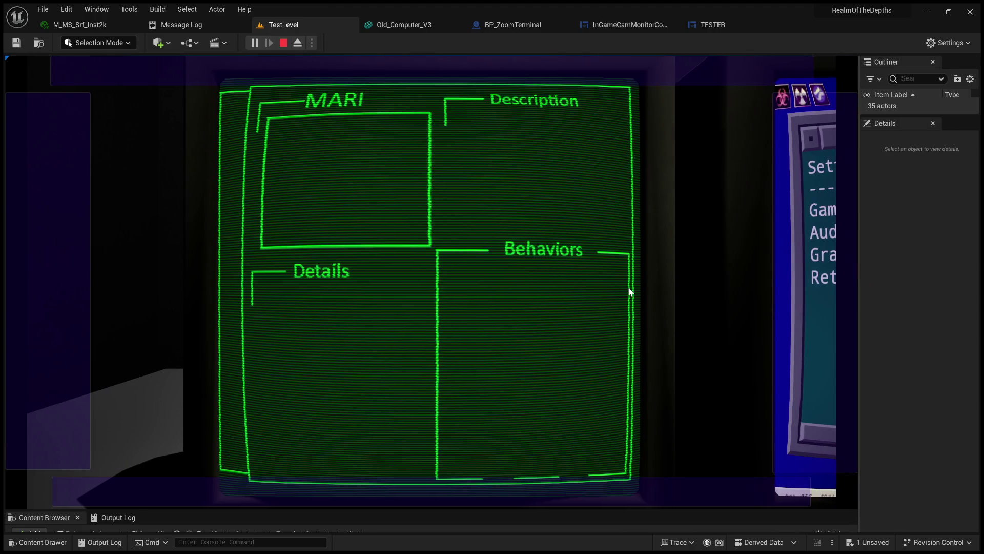
# - Switch between the System Manager and MARI monitors to view the green wireframe screen
pyautogui.click(803, 269)
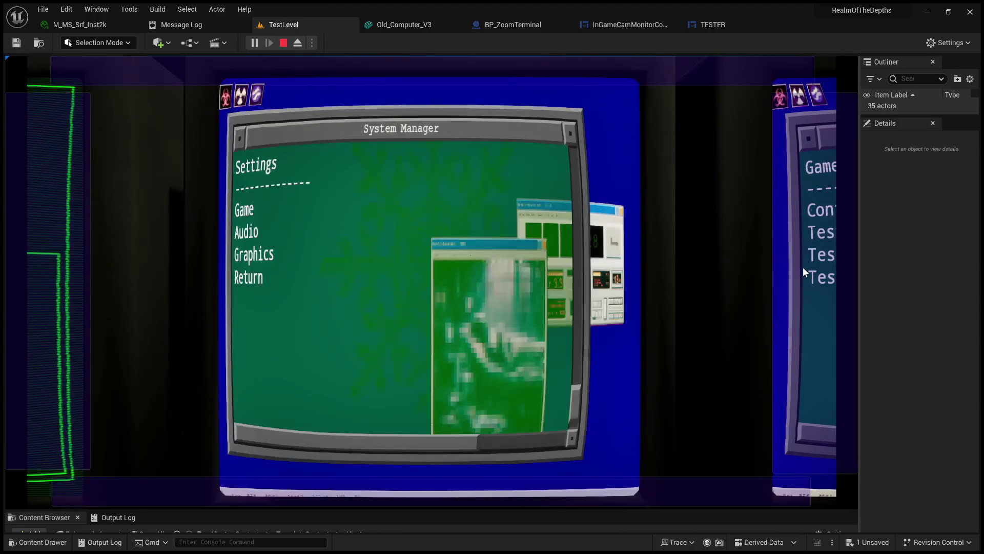
pyautogui.click(75, 253)
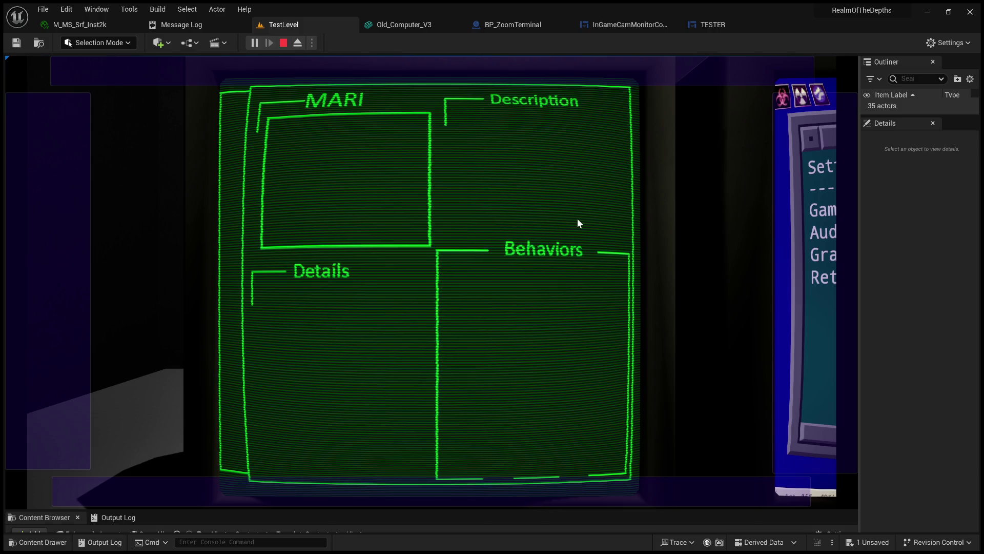
pyautogui.click(819, 232)
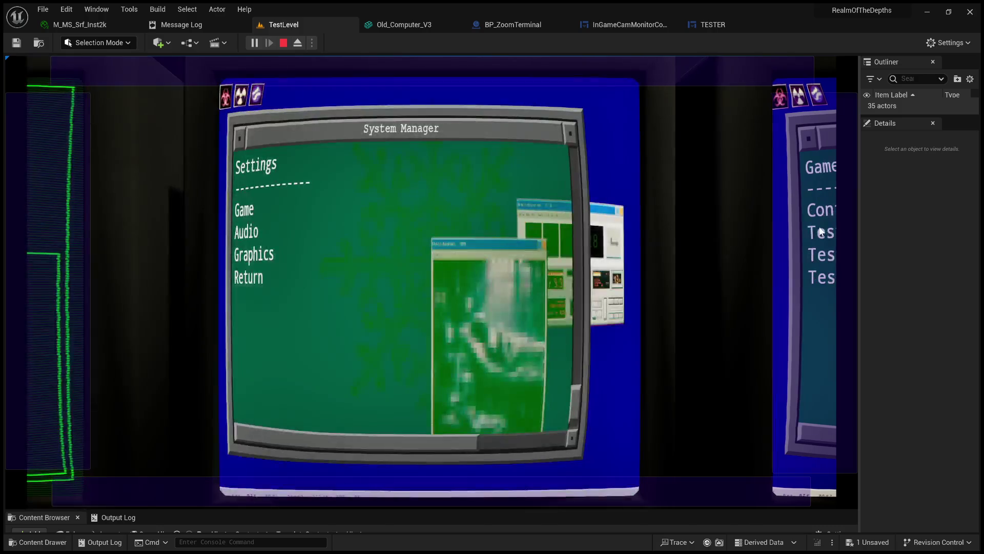
pyautogui.click(55, 258)
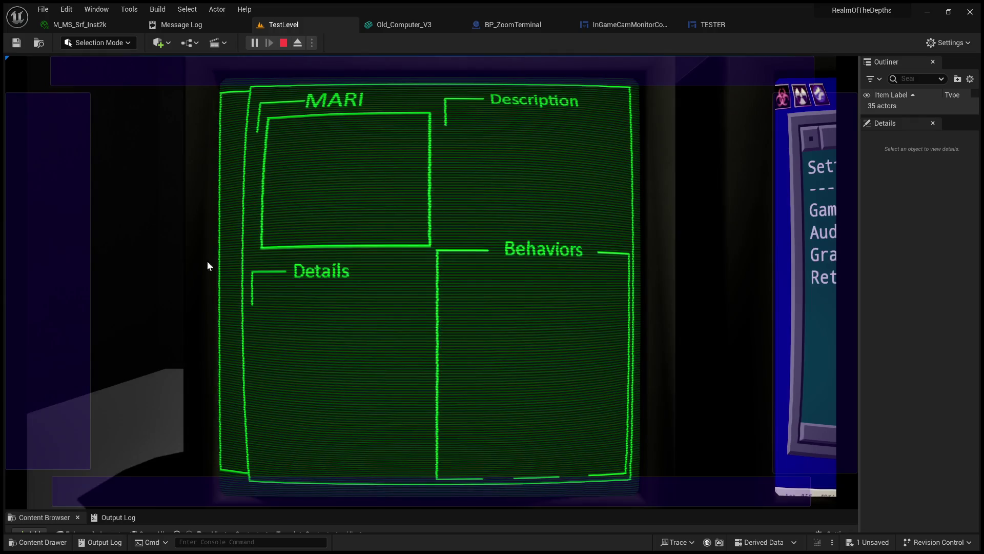
pyautogui.rightClick(379, 281)
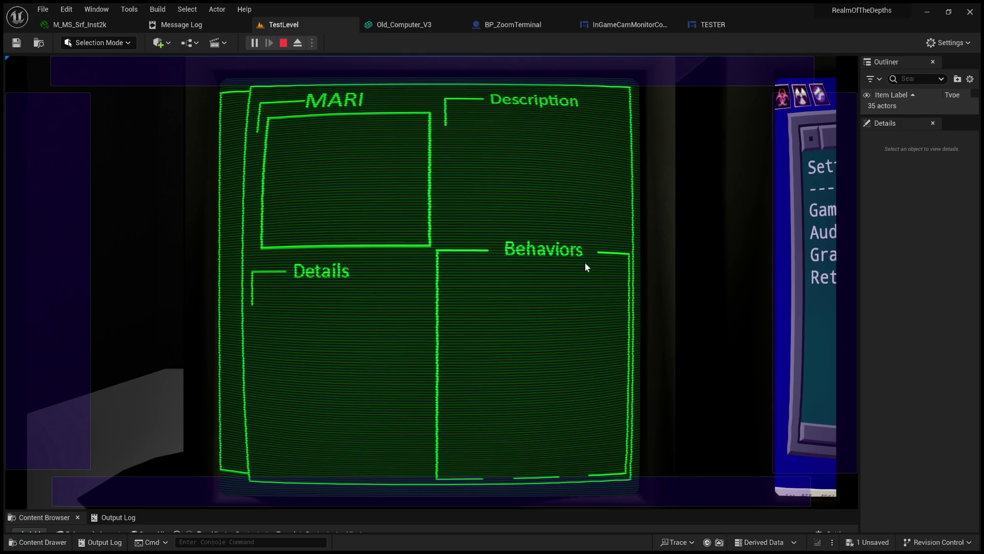
pyautogui.press('e')
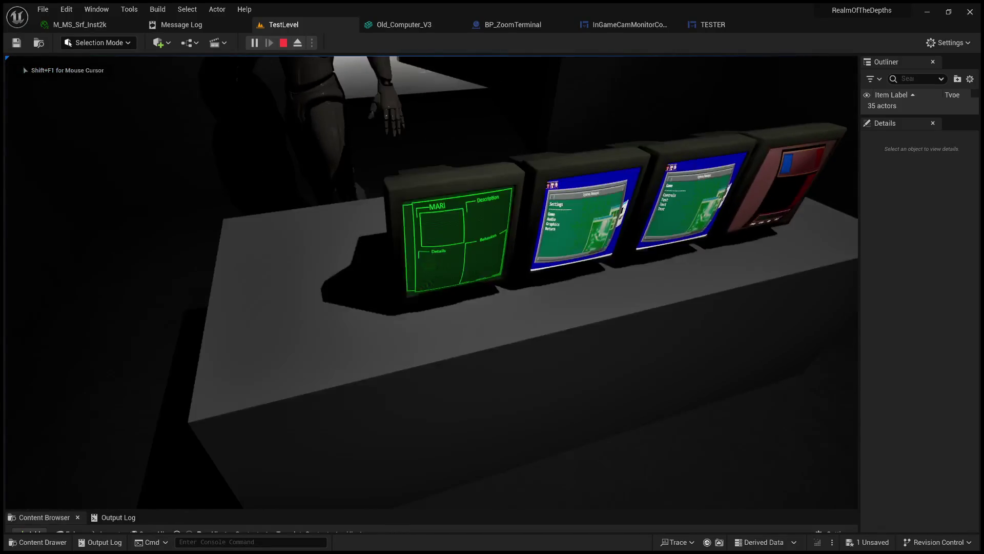
# - Zoom into the MARI terminal, return to the first-person camera, and stop the play session
pyautogui.press('e')
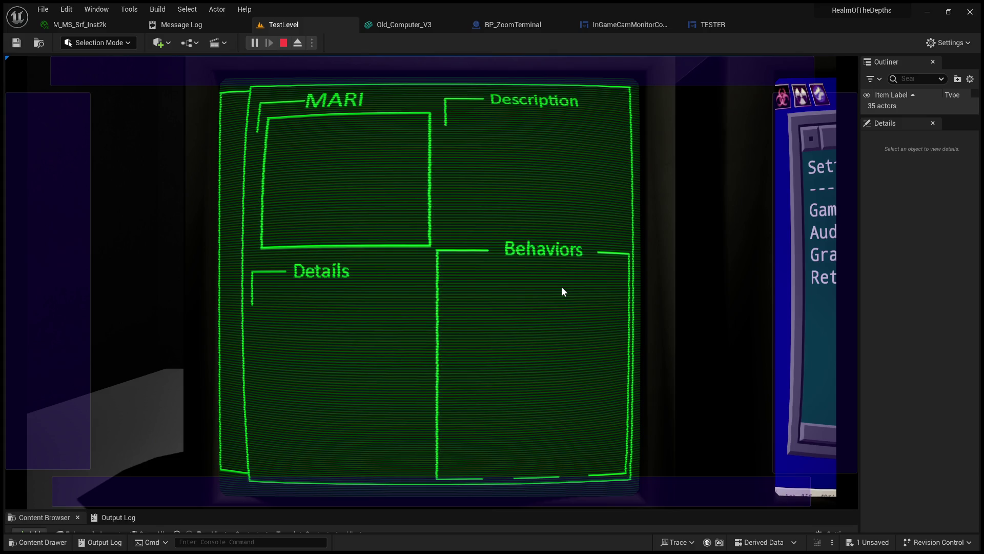
pyautogui.click(561, 291)
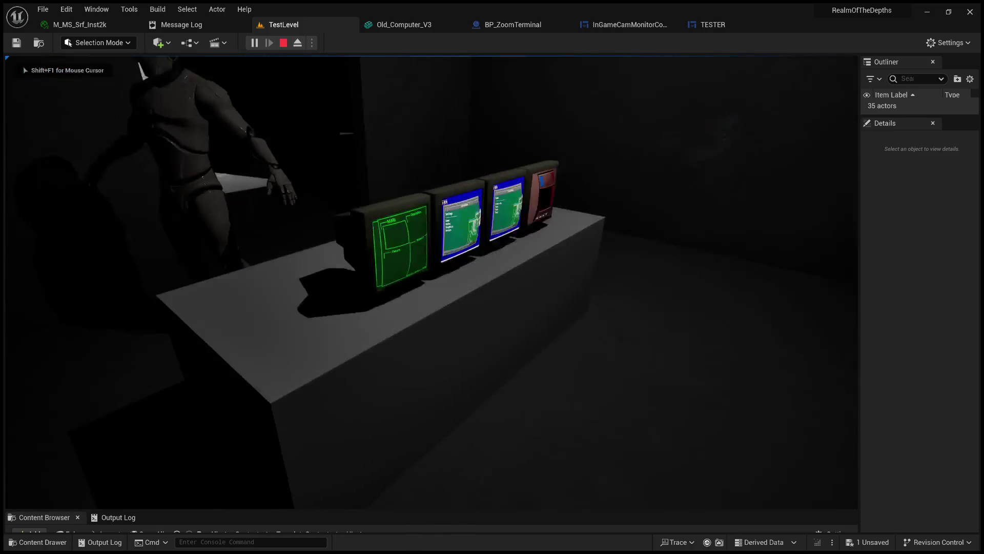
pyautogui.press('Escape')
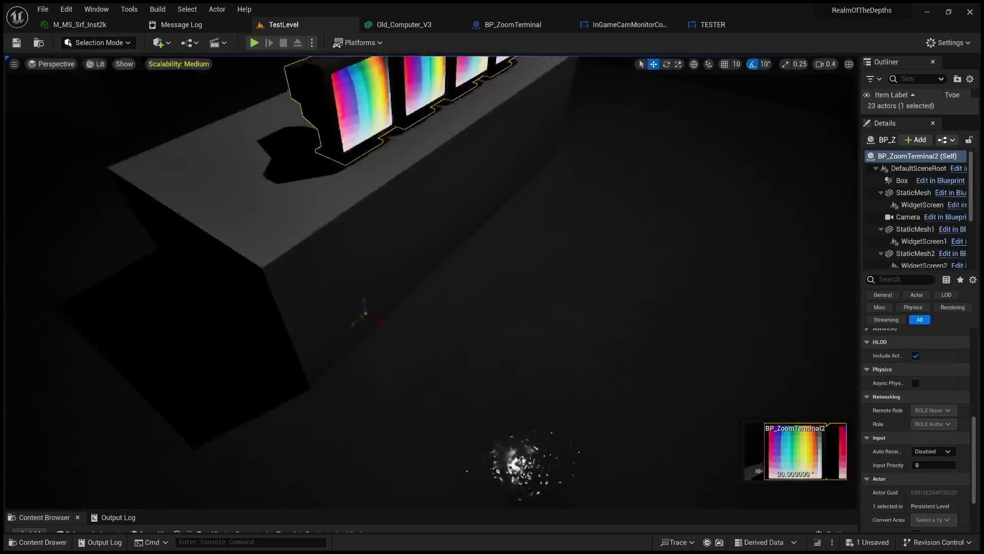
# - Move the ceiling point light over the monitor desk, then play the level again
pyautogui.moveTo(165, 64); pyautogui.dragTo(165, 64)
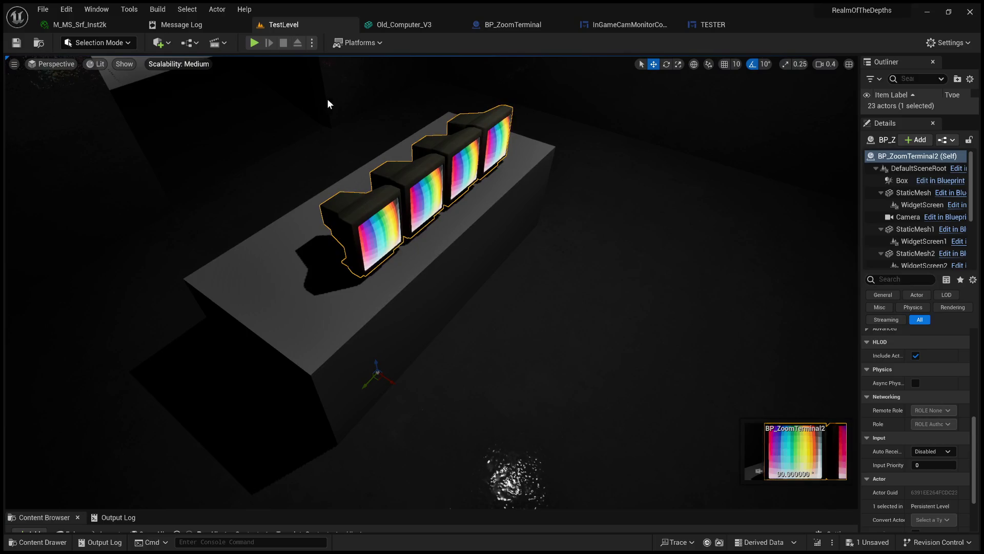
pyautogui.moveTo(347, 98); pyautogui.dragTo(509, 226)
pyautogui.moveTo(194, 88)
pyautogui.mouseDown()
pyautogui.moveTo(440, 193)
pyautogui.moveTo(418, 184)
pyautogui.mouseUp()
pyautogui.press('g')
pyautogui.click(693, 117)
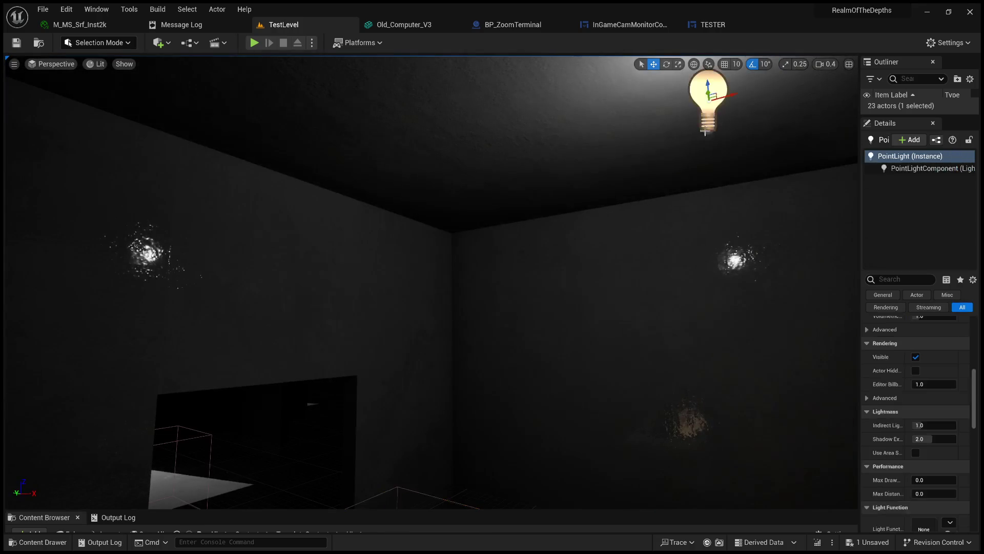
pyautogui.press('f')
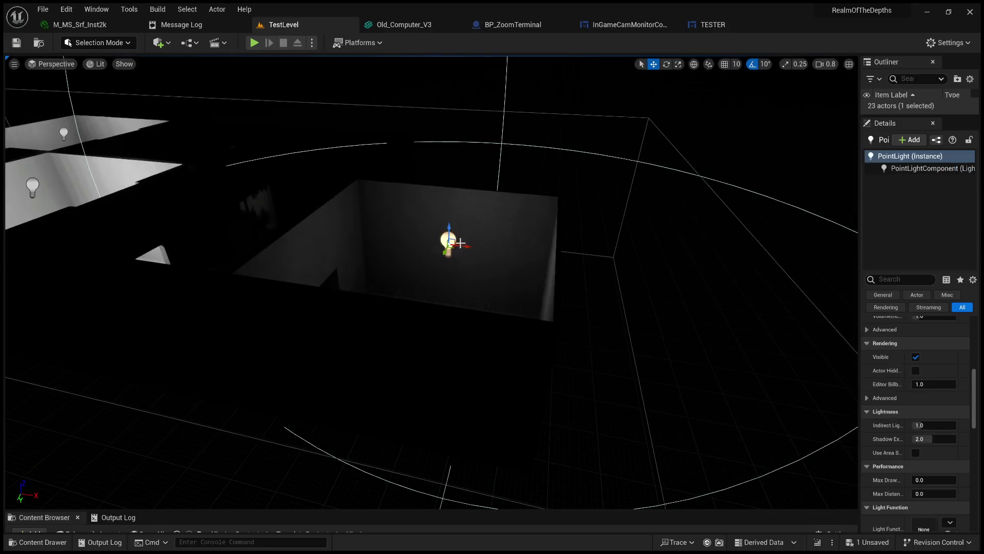
pyautogui.moveTo(464, 244); pyautogui.dragTo(641, 246)
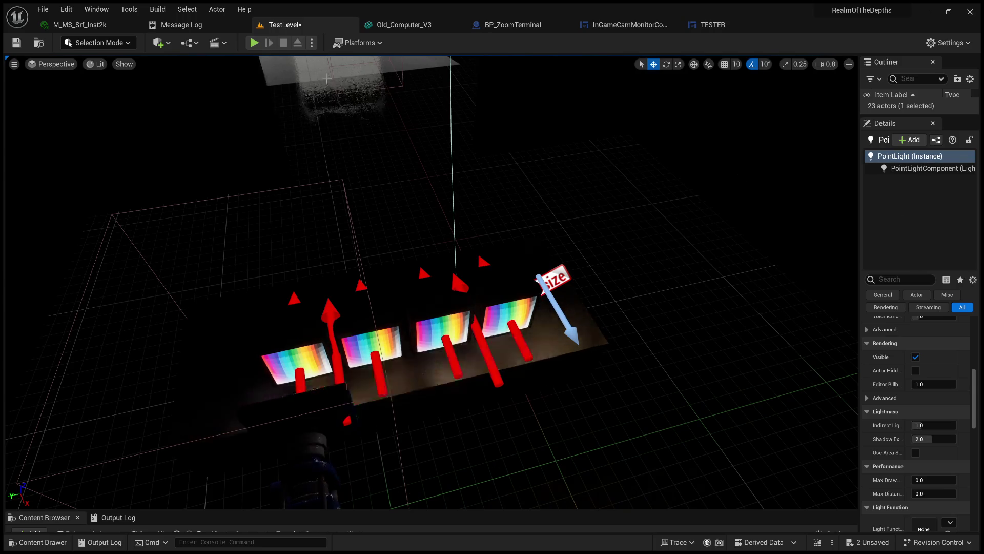
pyautogui.hotkey('alt', 'p')
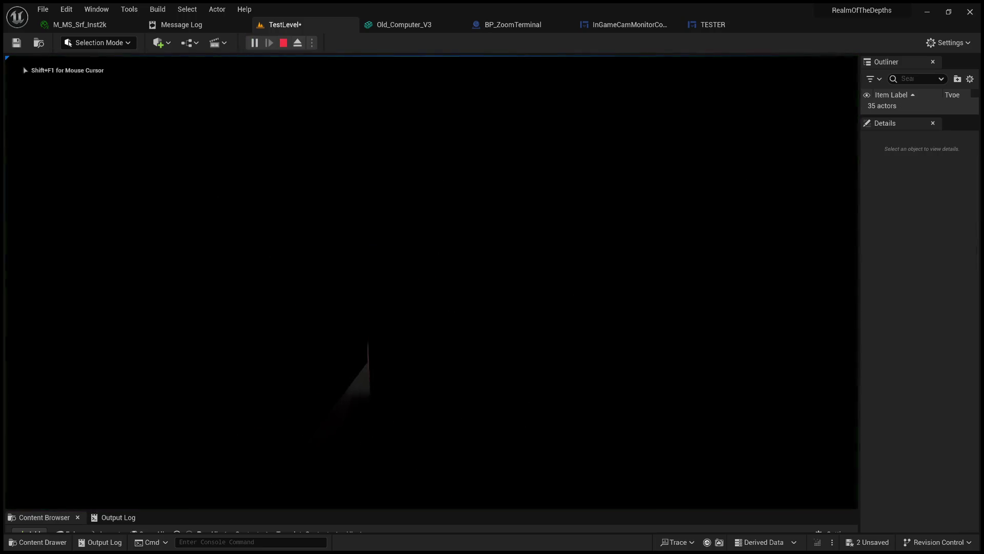
pyautogui.press('w')
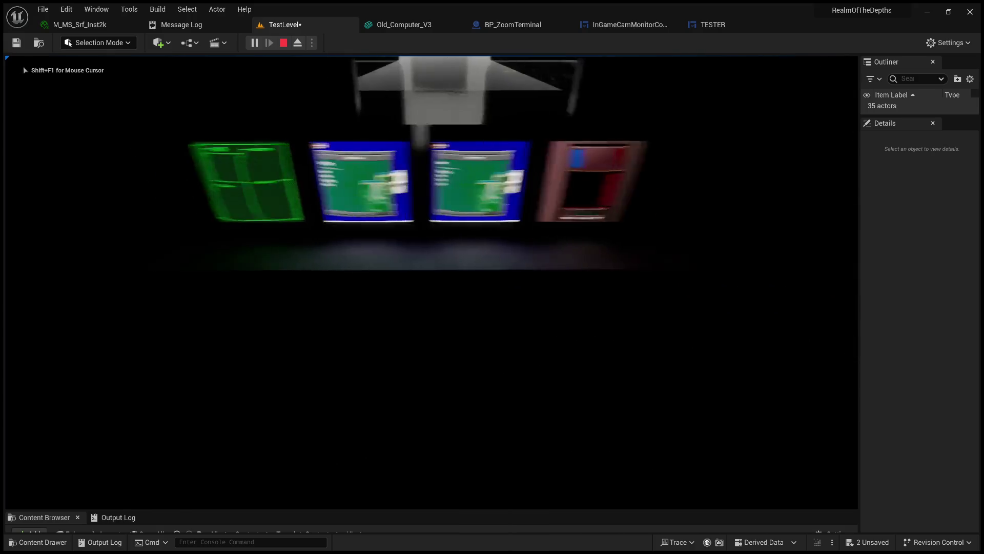
pyautogui.press('e')
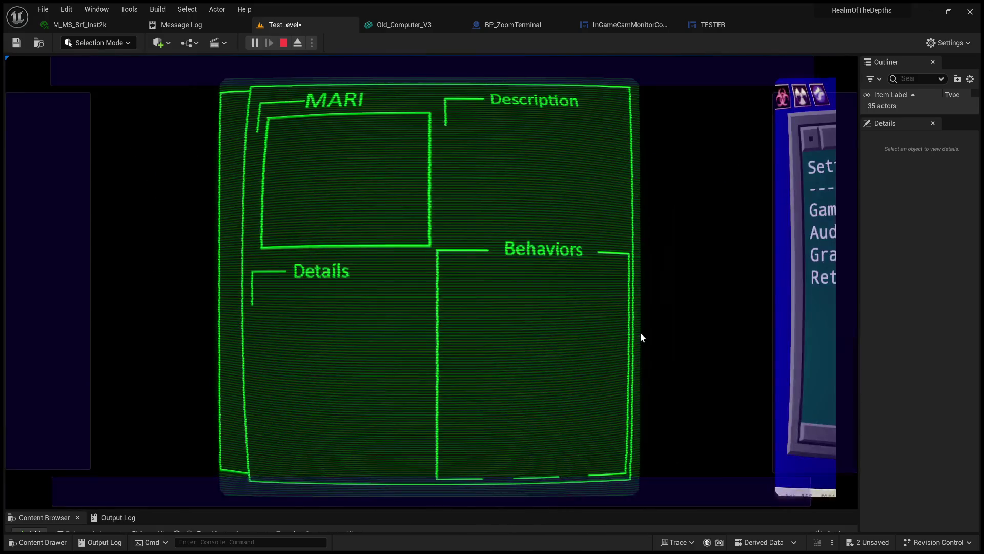
pyautogui.click(641, 336)
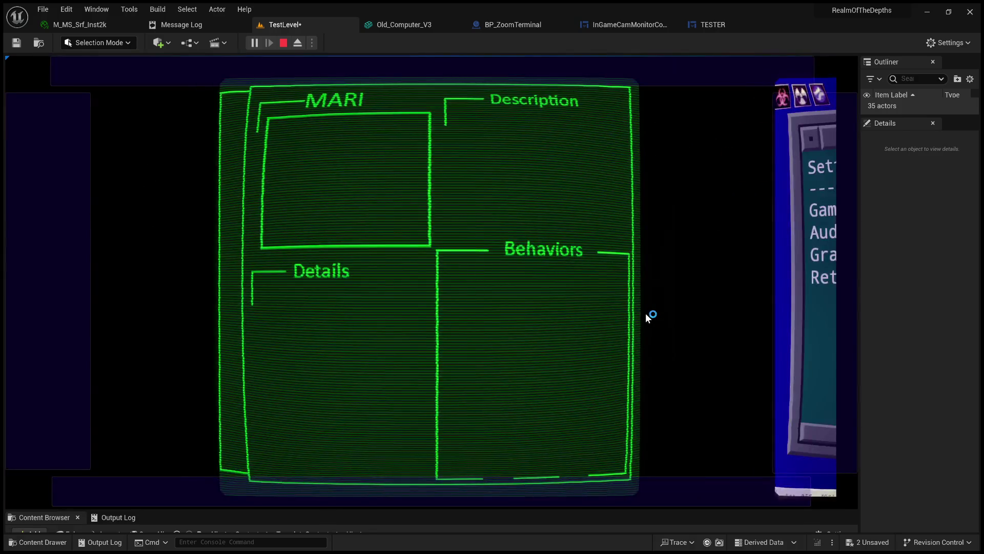
pyautogui.click(644, 313)
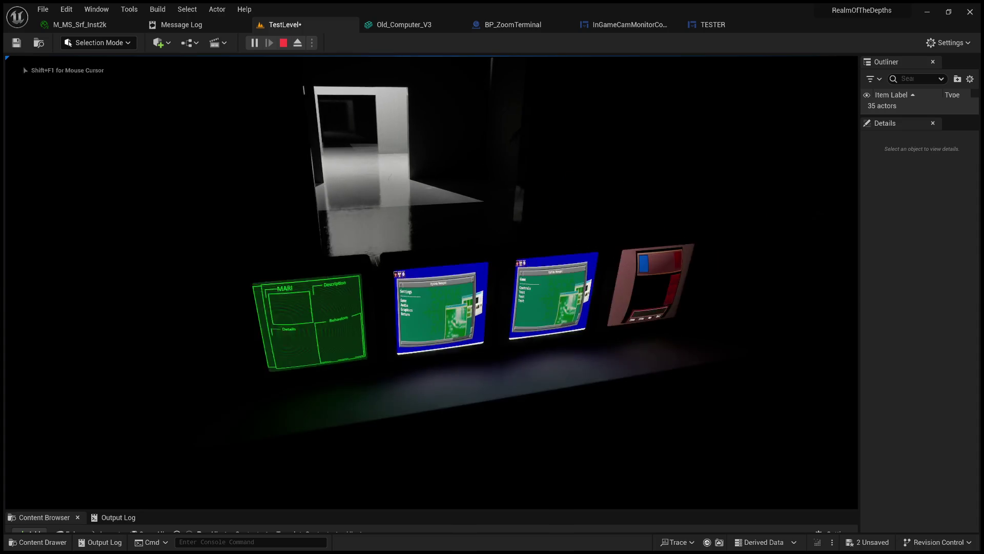
pyautogui.press('Escape')
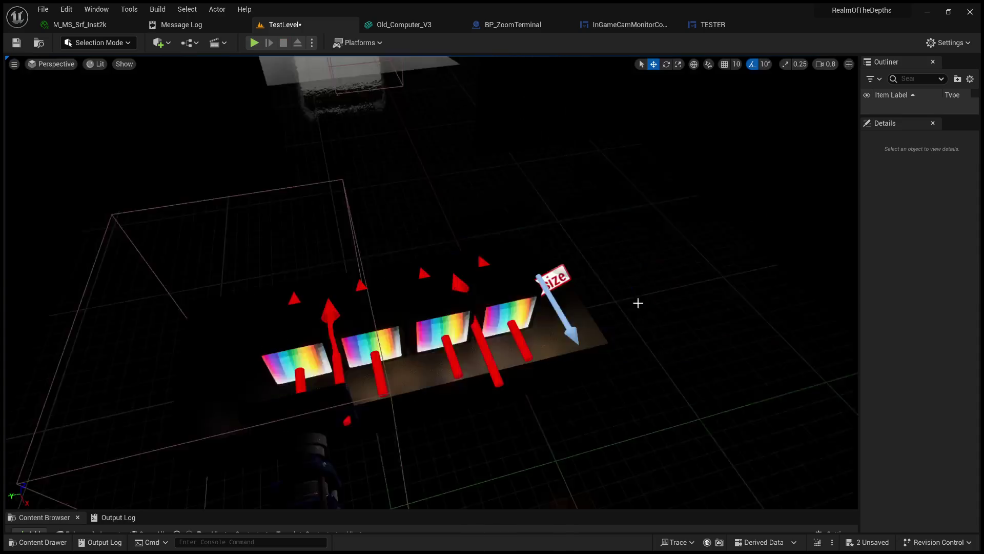
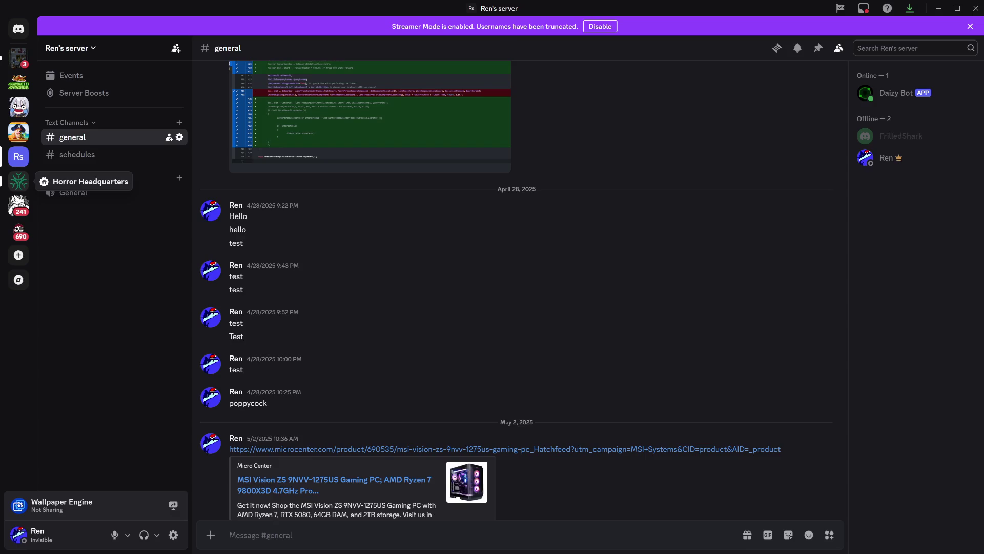
# - Open Horror Headquarters' #art channel and scroll back through older posts, reaching the Fusion Reactor Generator room screenshot
pyautogui.click(19, 181)
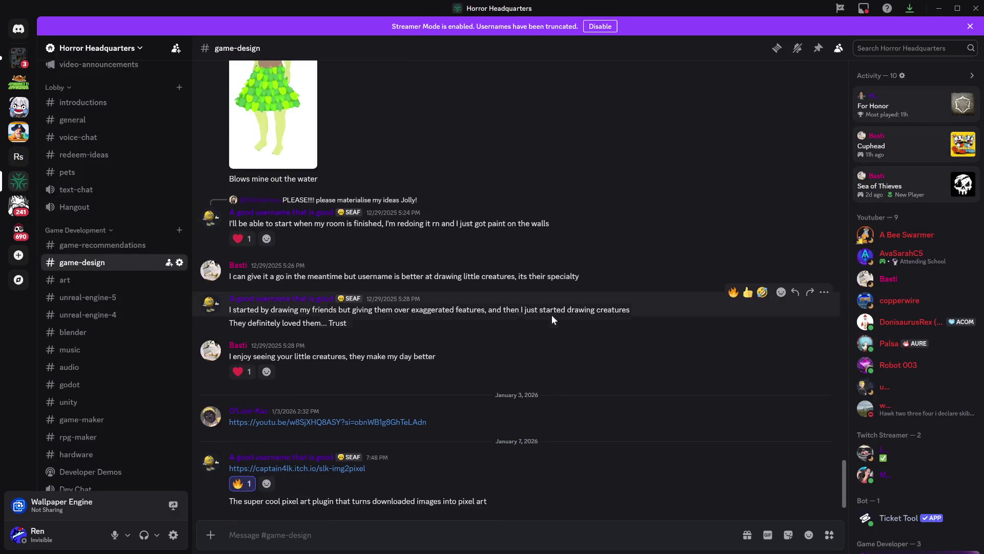
pyautogui.click(101, 277)
pyautogui.scroll(10, 622, 349)
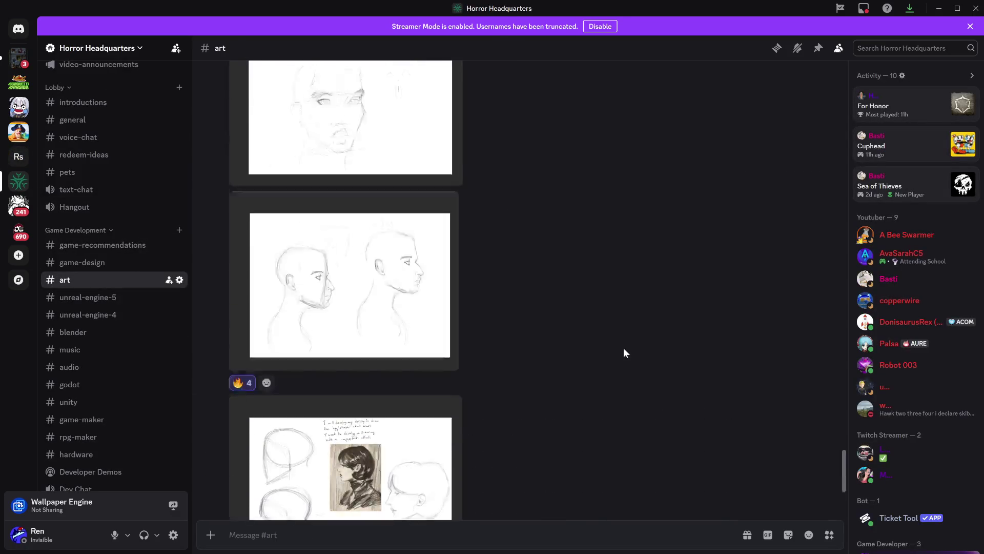
pyautogui.scroll(15, 618, 349)
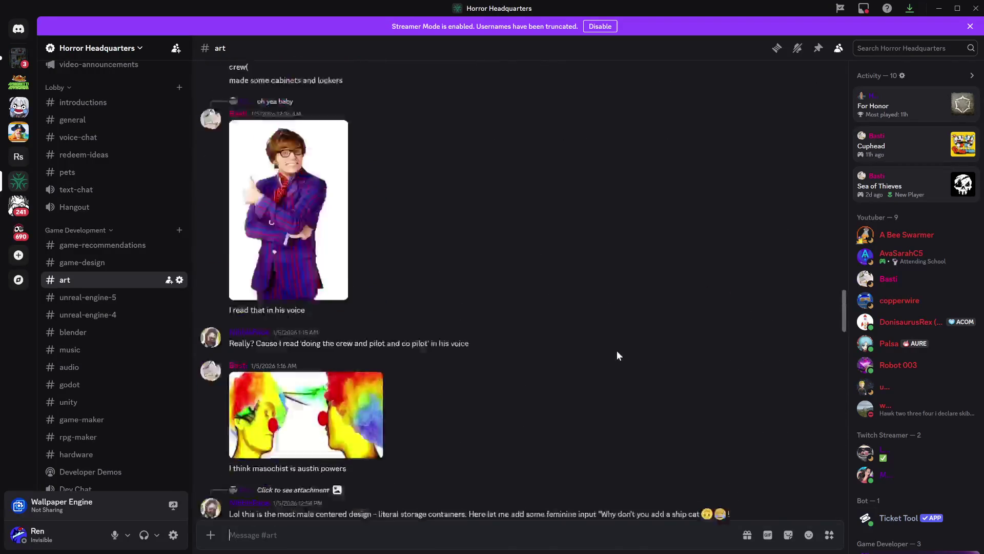
pyautogui.scroll(20, 614, 354)
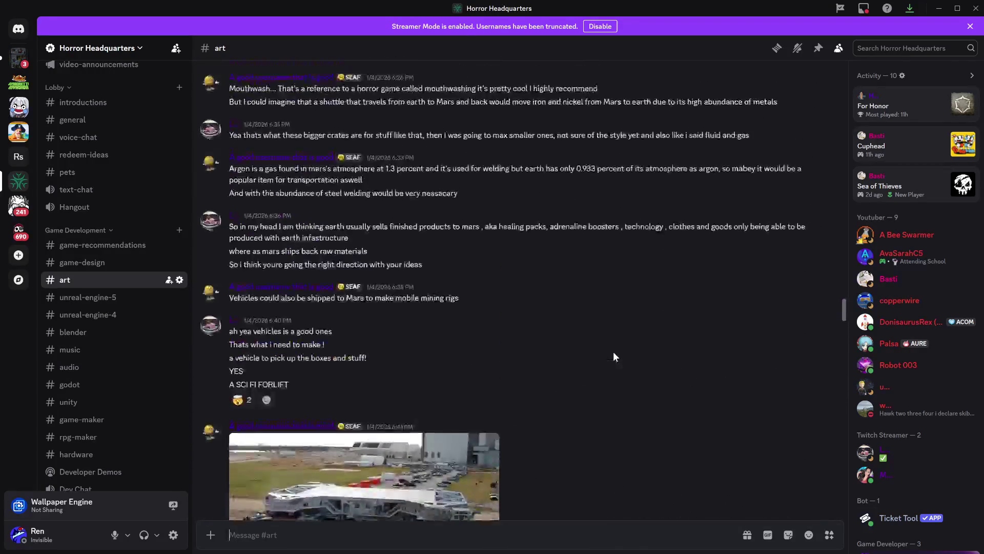
pyautogui.scroll(20, 615, 356)
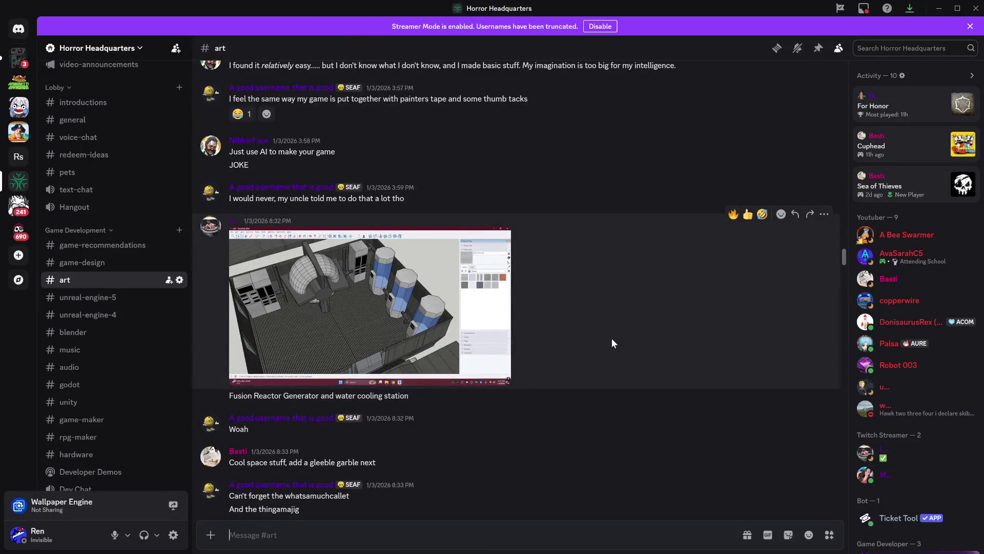
pyautogui.scroll(15, 613, 342)
pyautogui.scroll(-10, 611, 343)
pyautogui.click(382, 153)
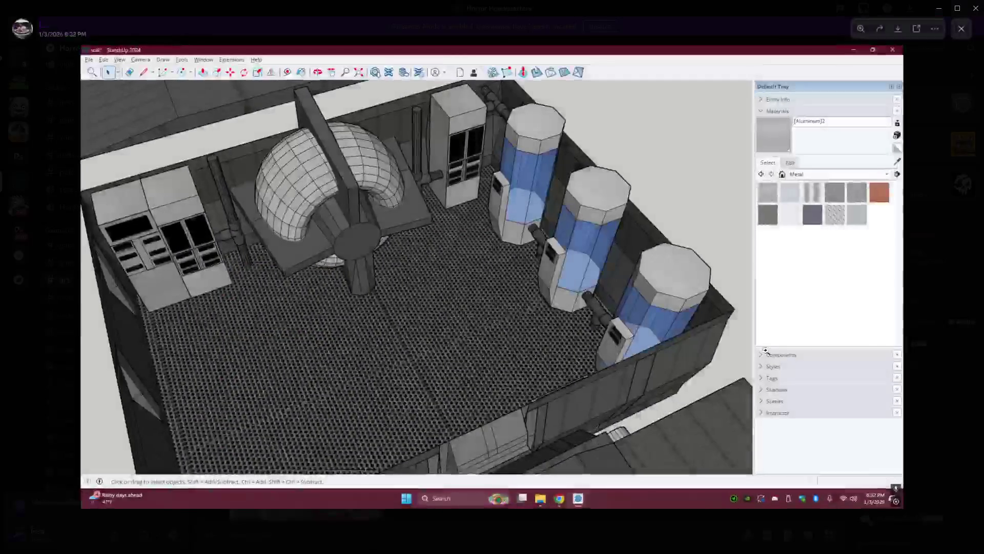
pyautogui.click(944, 221)
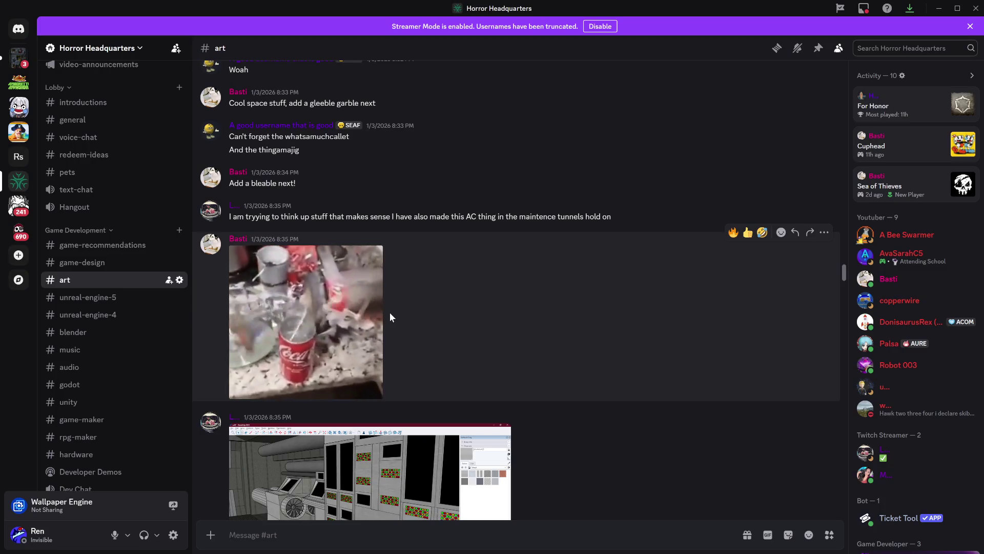
pyautogui.scroll(-4, 397, 325)
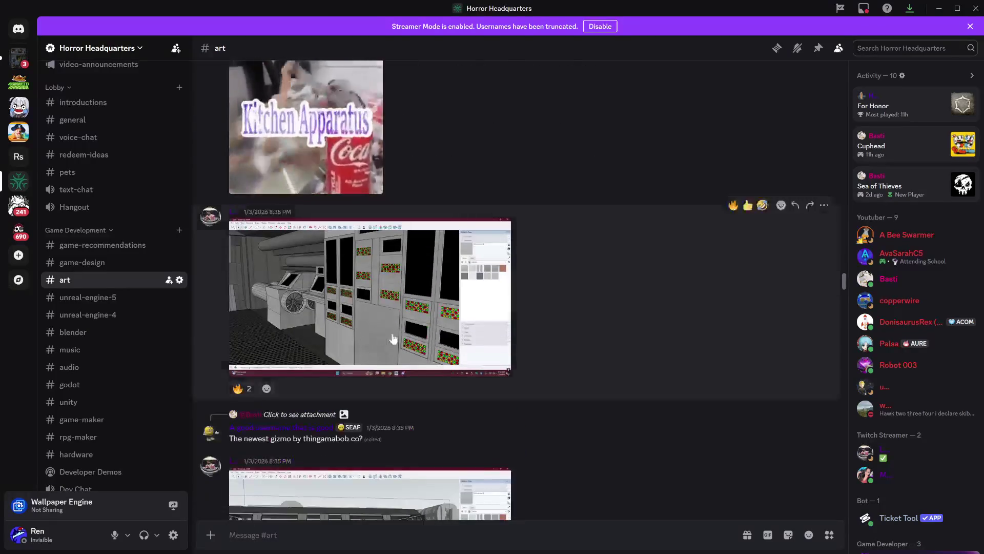
pyautogui.click(393, 338)
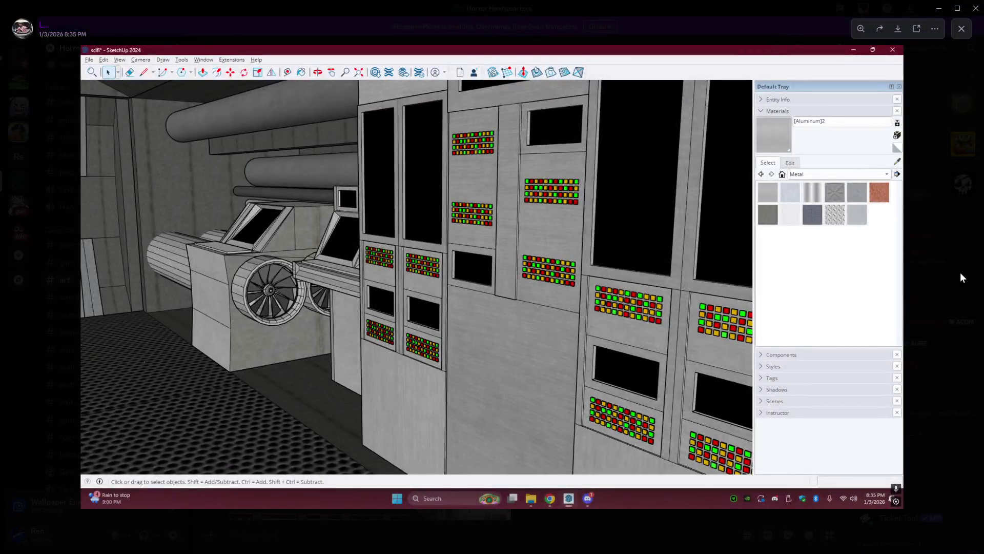
pyautogui.click(945, 278)
pyautogui.click(385, 287)
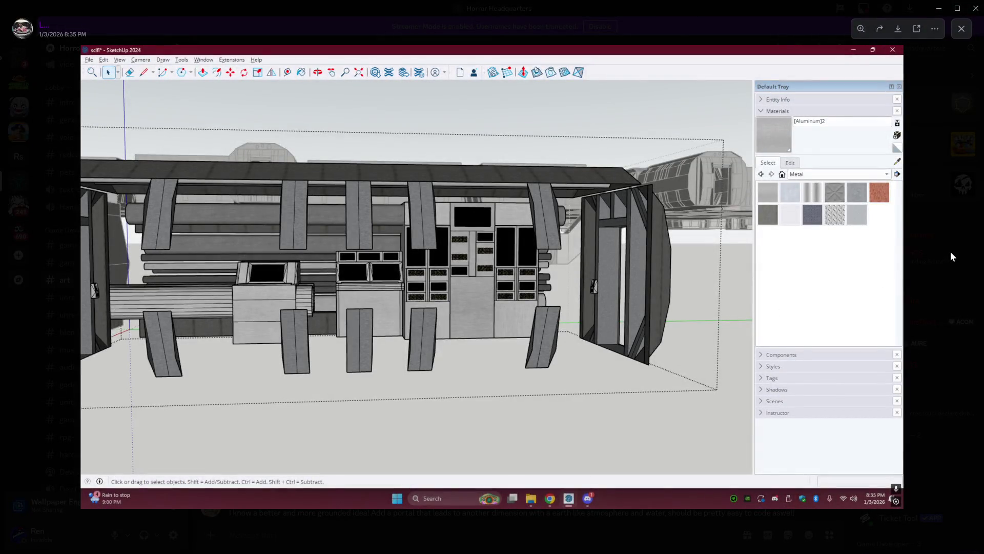
pyautogui.click(950, 252)
pyautogui.scroll(-3, 567, 328)
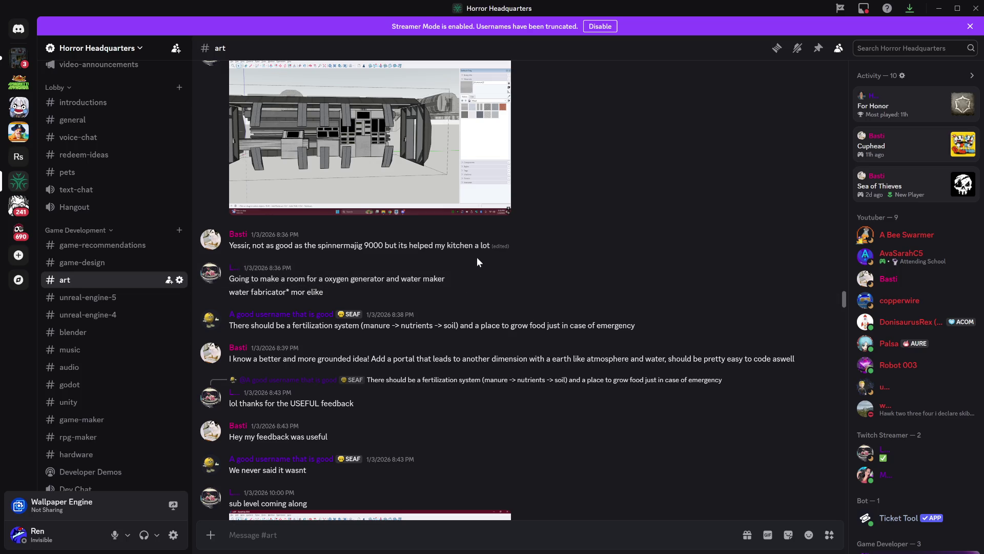
pyautogui.scroll(-1, 477, 262)
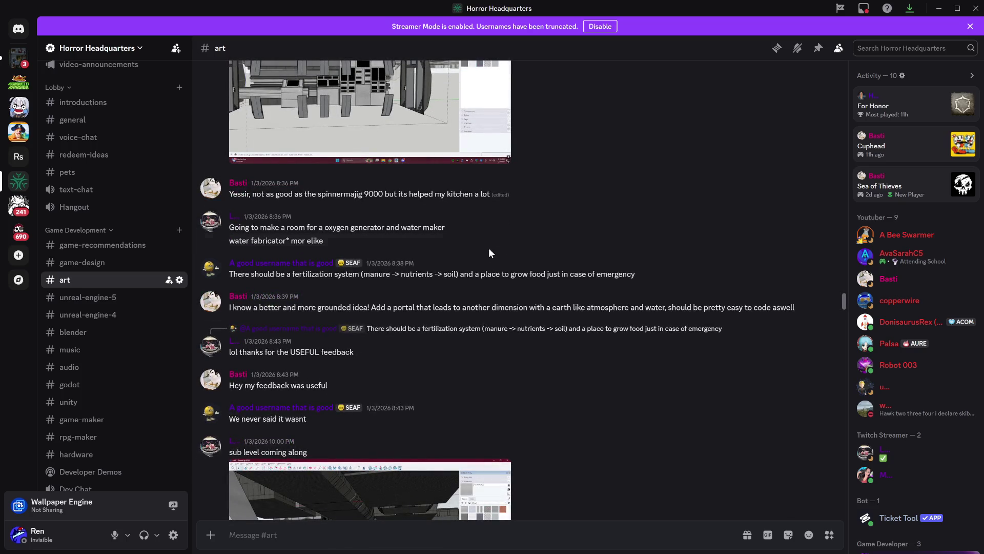
pyautogui.scroll(-5, 519, 273)
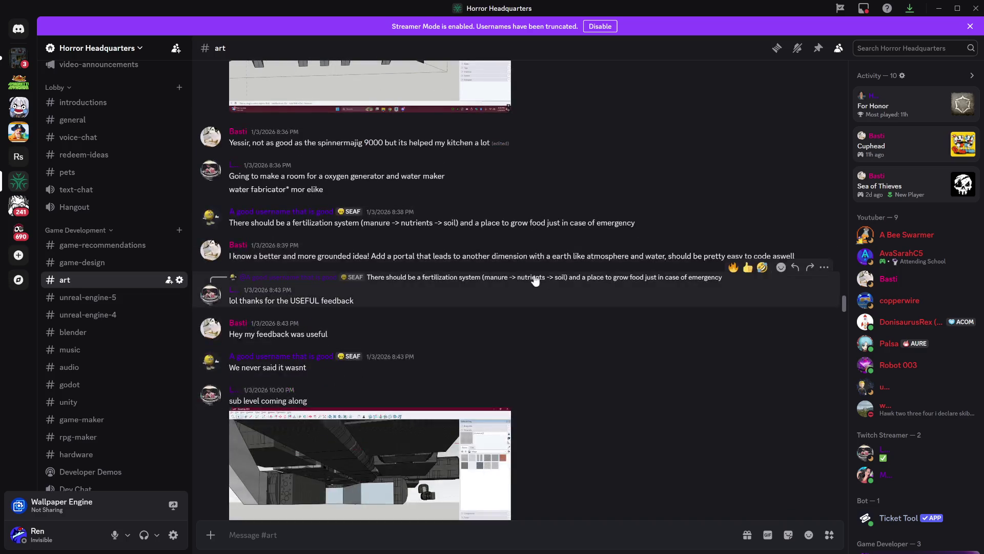
pyautogui.click(388, 291)
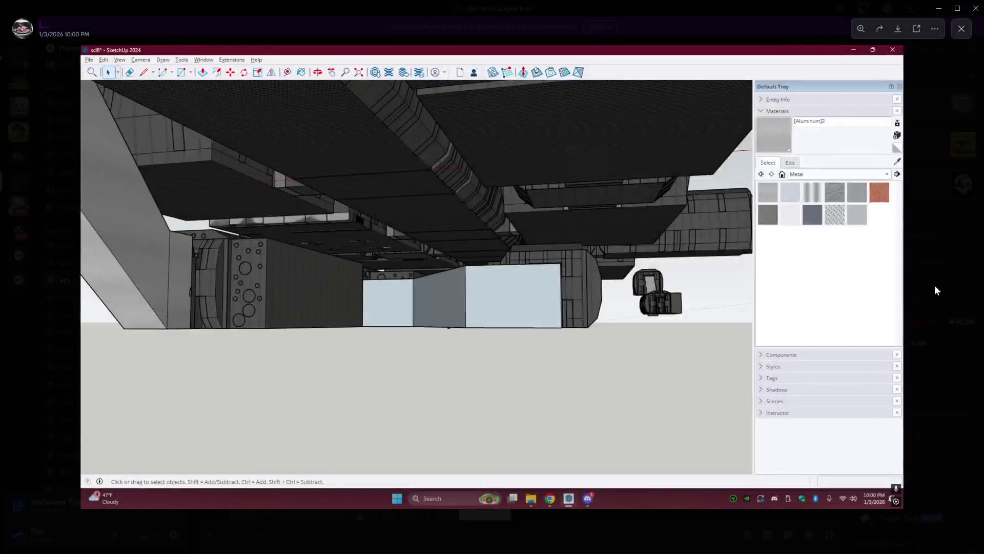
pyautogui.press('Escape')
pyautogui.scroll(-7, 626, 328)
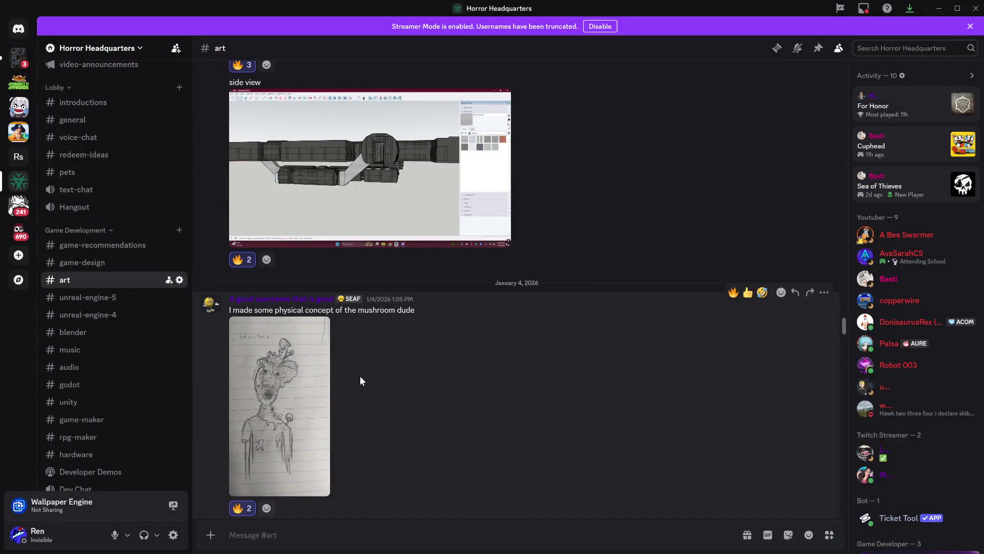
pyautogui.scroll(-15, 495, 382)
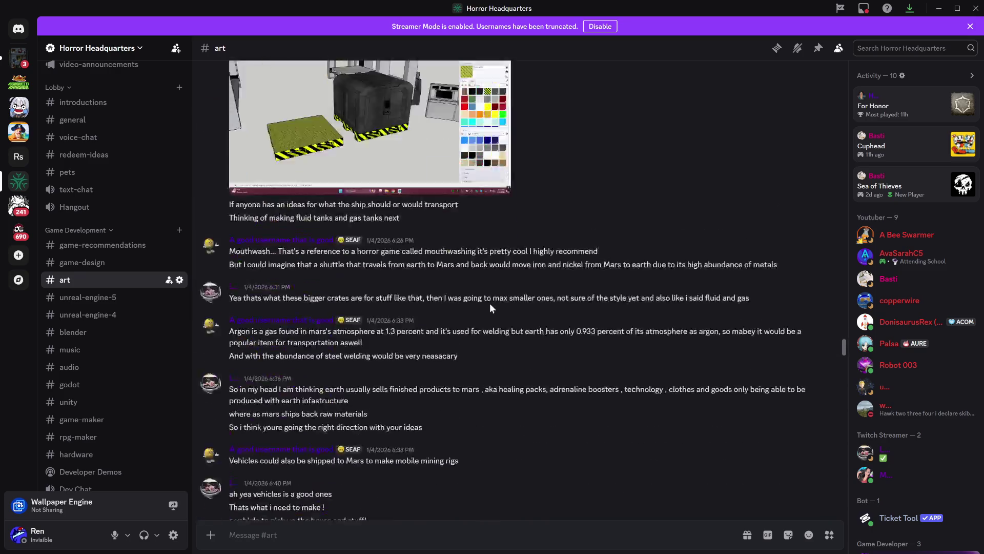
pyautogui.scroll(-20, 584, 328)
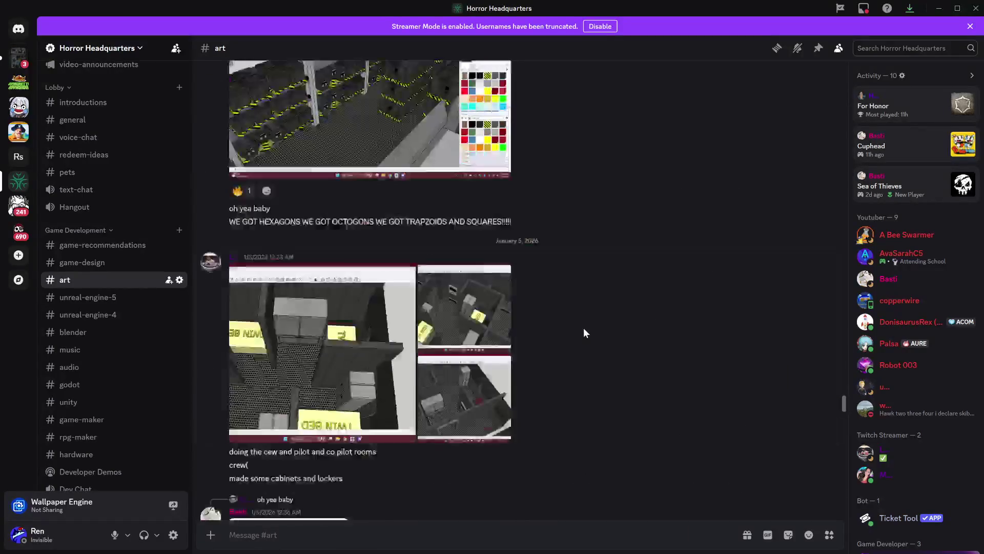
pyautogui.scroll(-20, 582, 336)
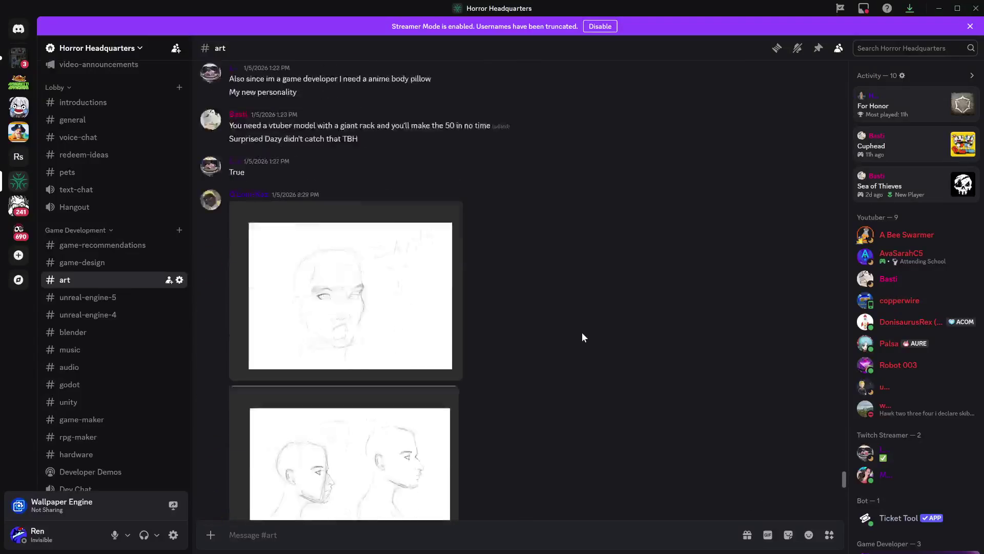